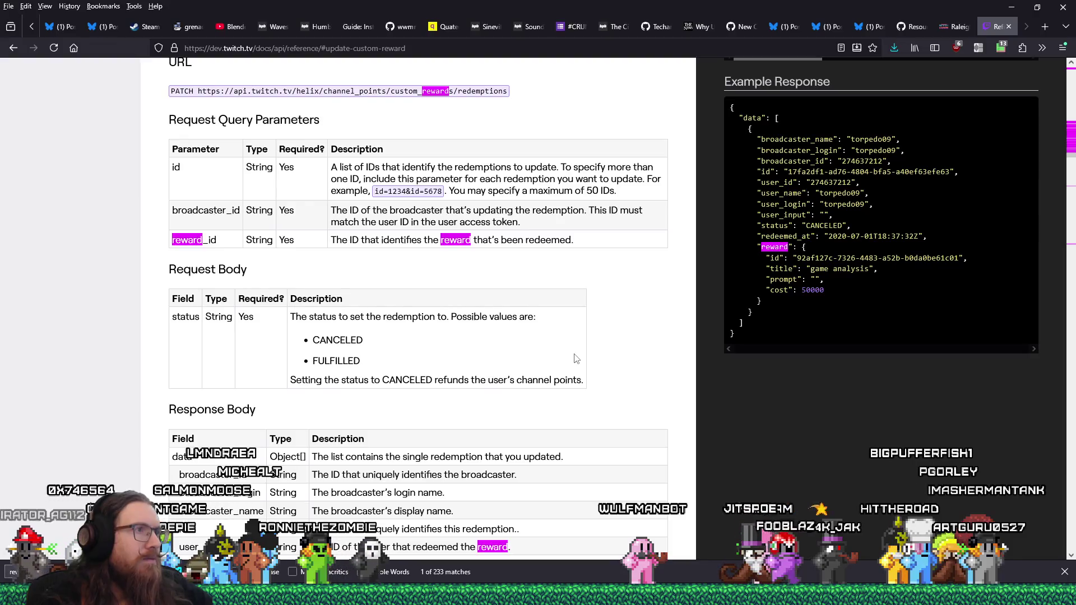
Step: Copy the Twitch docs' query parameters and request body for updating a redemption's status
scroll(575, 359, up, 1)
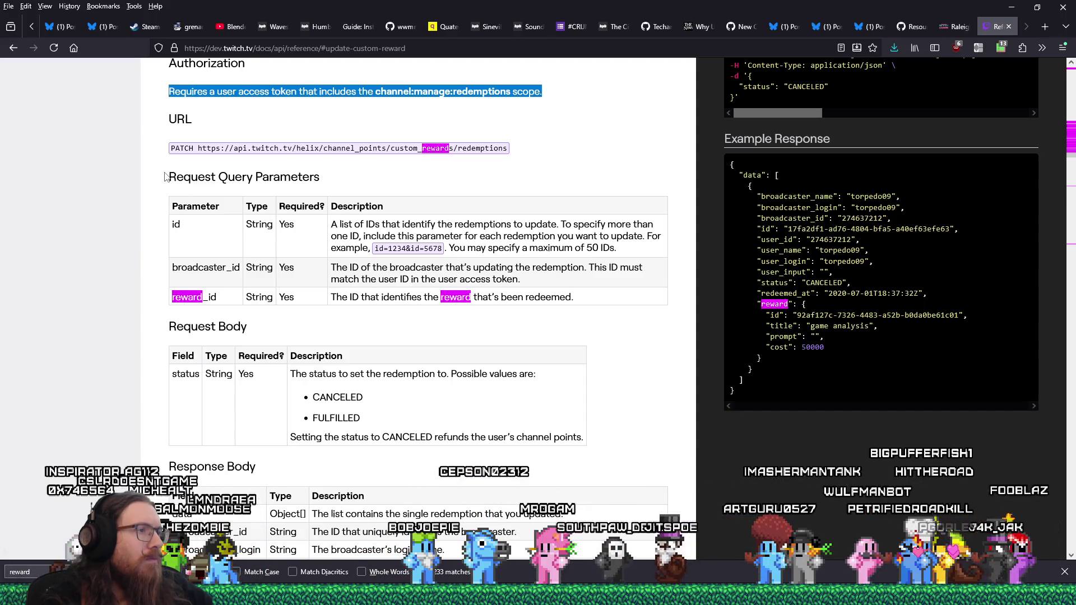
drag(165, 177, 608, 449)
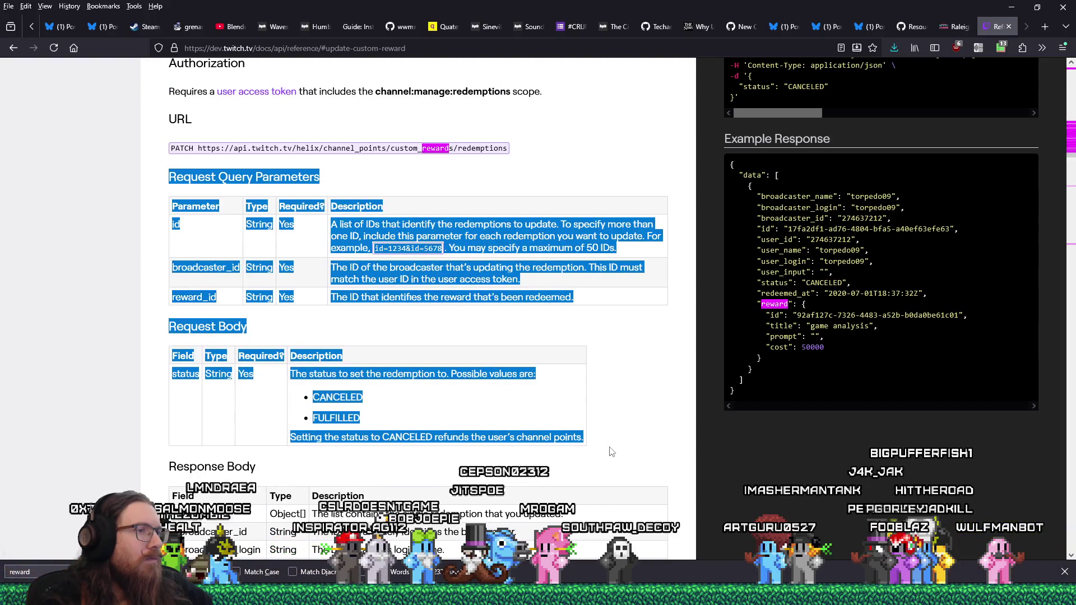
right_click(448, 294)
click(473, 313)
key(alt+Tab)
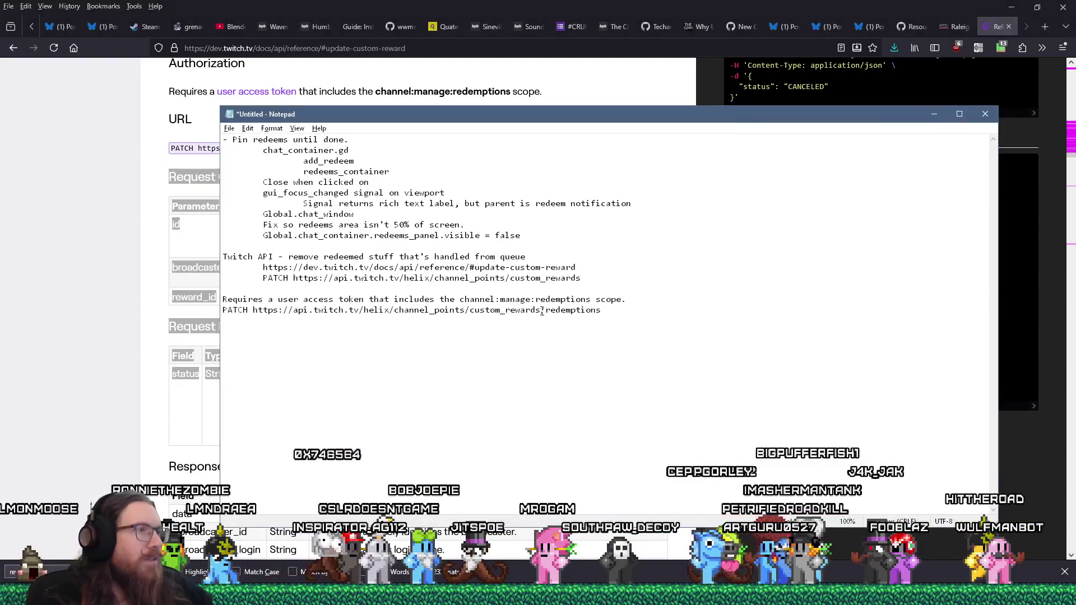
Step: Paste the id, broadcaster_id, reward_id and status body details at the end of the notes
key(ctrl+v)
key(Home)
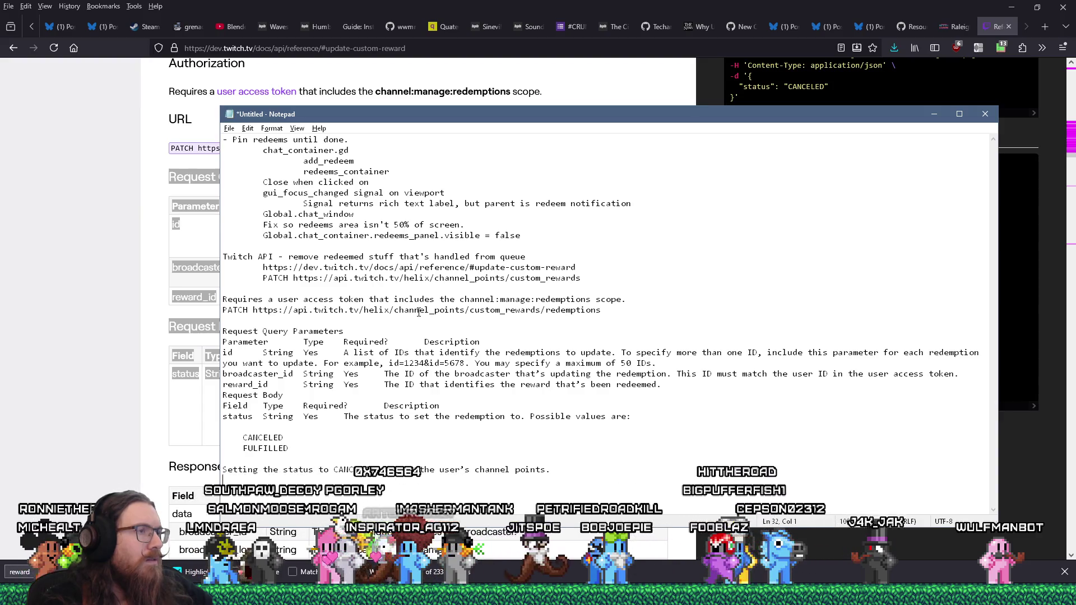
key(alt+Tab)
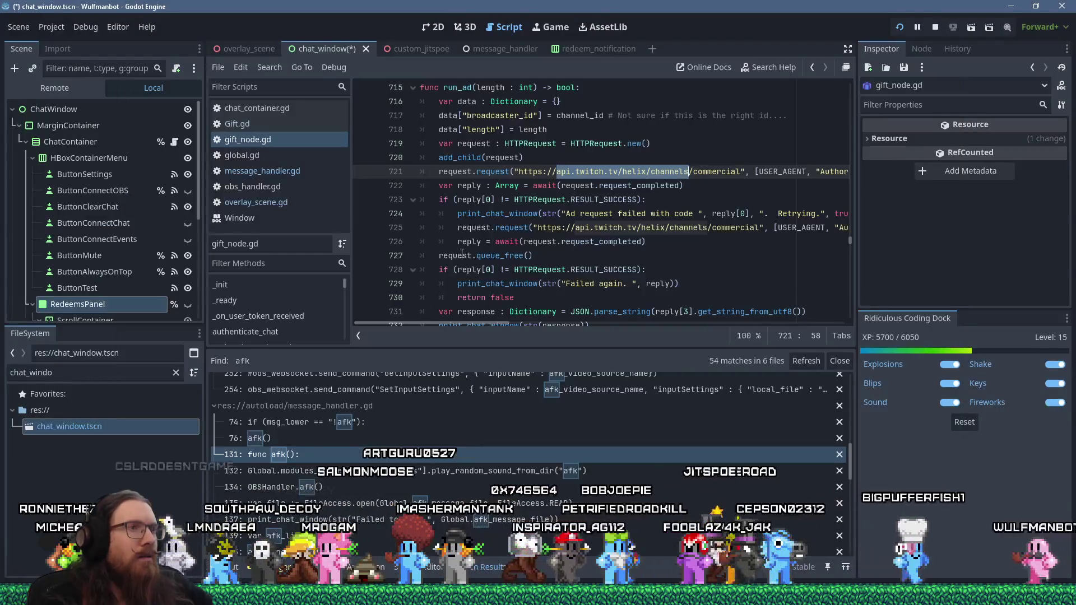
Step: Select lines 721–735 of run_ad's HTTP request code in the chat_window script
click(502, 171)
scroll(538, 230, up, 1)
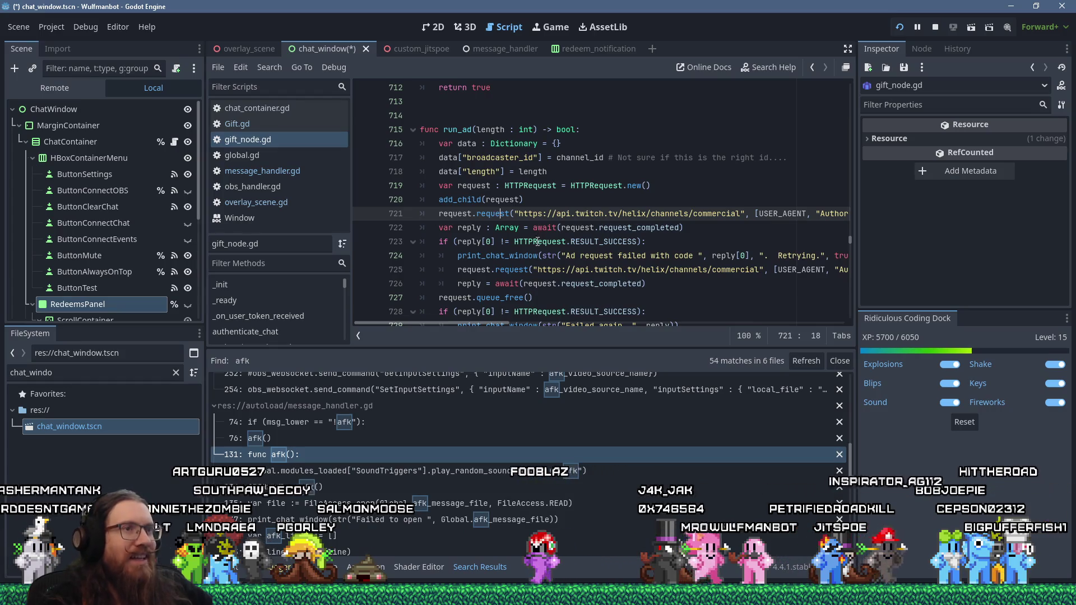
mouse_move(480, 321)
mouse_down()
mouse_move(762, 319)
mouse_move(486, 299)
mouse_up()
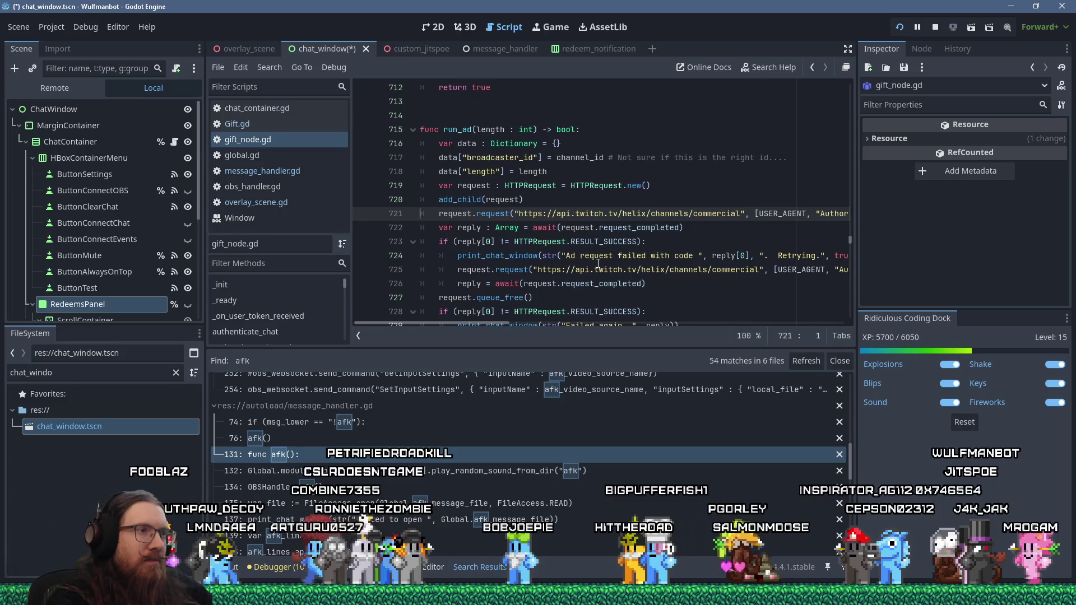
key(shift+Down)
key(shift+Down)
key(shift+Down)
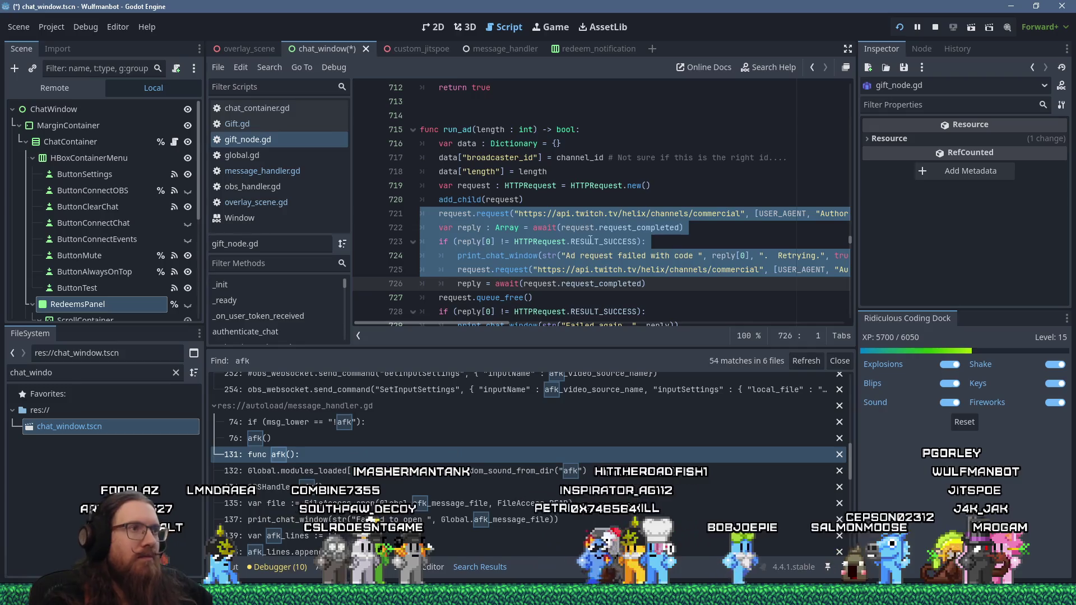
mouse_move(558, 132)
mouse_down()
mouse_move(577, 314)
mouse_move(597, 240)
mouse_up()
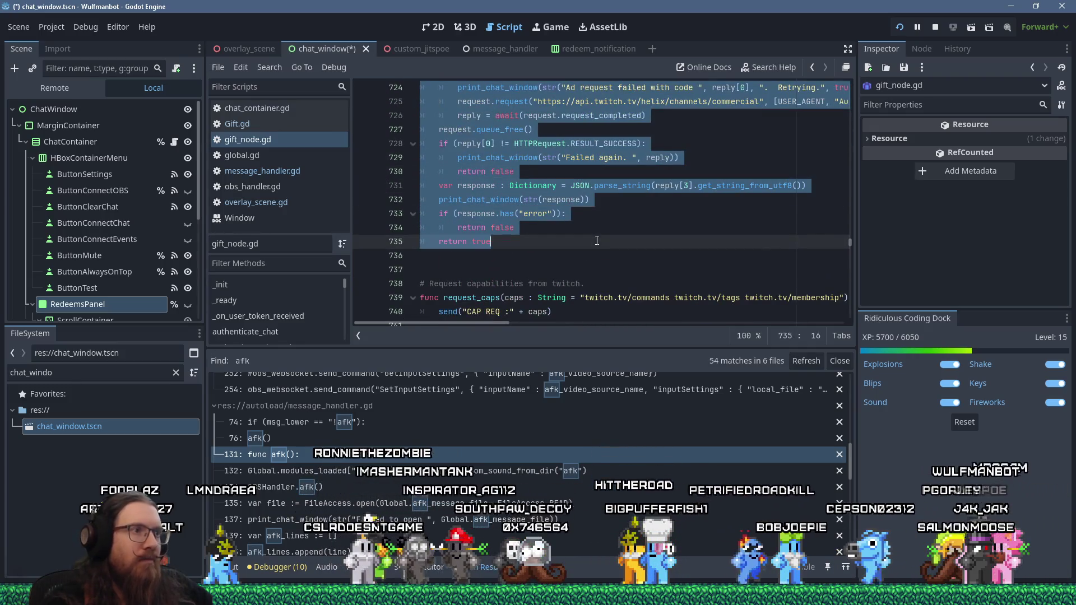
key(alt+Tab)
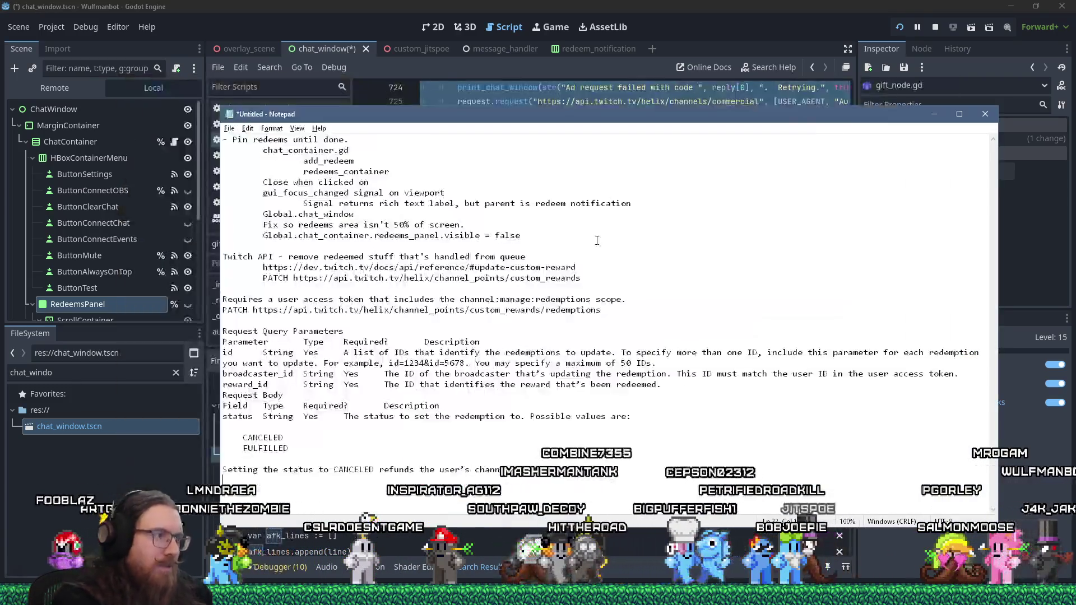
Step: Paste the run_ad code into the notes, then scroll up in the Wulfmanbot debug window
key(ctrl+v)
key(Return)
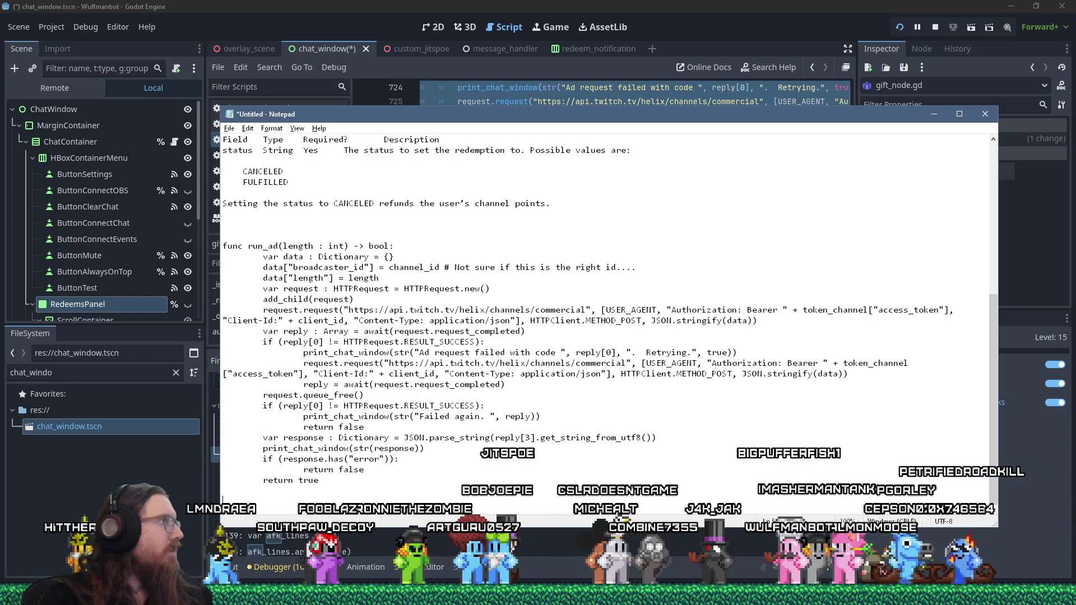
key(alt+Tab)
scroll(662, 340, up, 1)
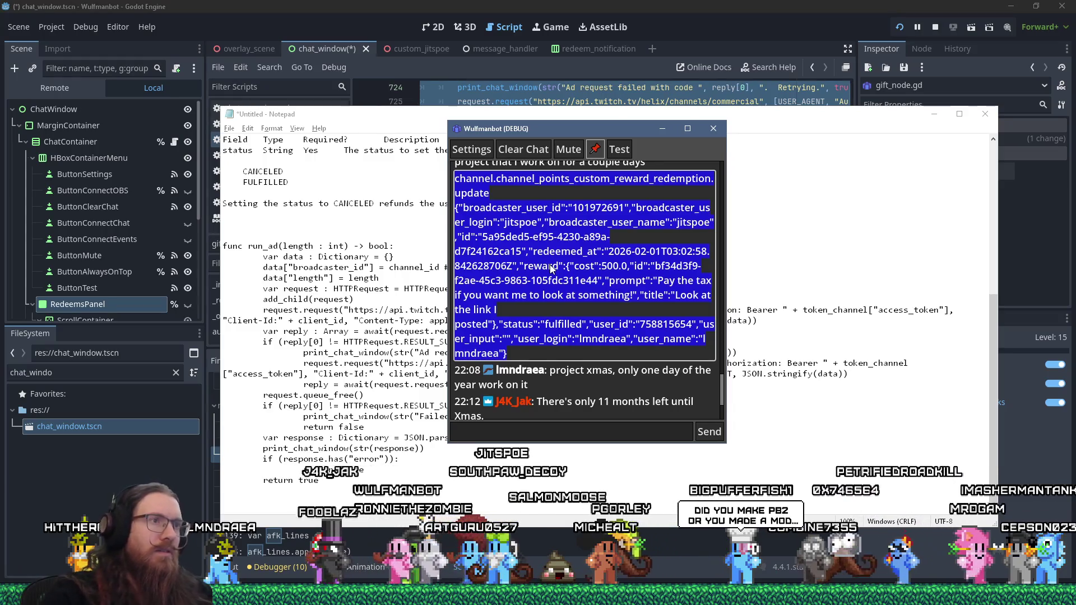
Step: Paste the channel.channel_points_custom_reward_redemption.update JSON payload below the run_ad code in the notes
key(alt+Tab)
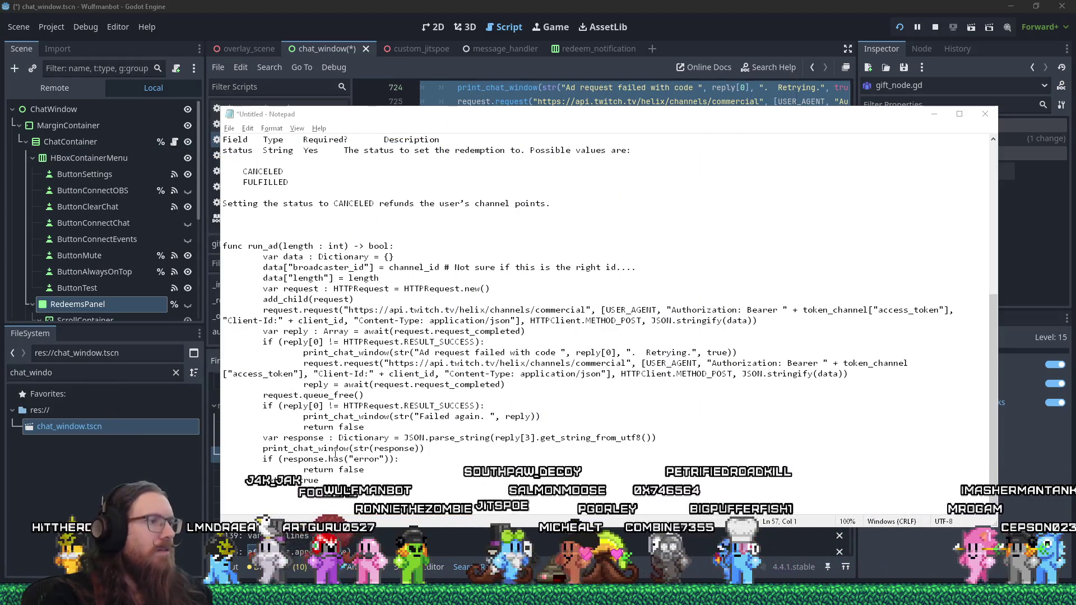
click(338, 499)
key(ctrl+v)
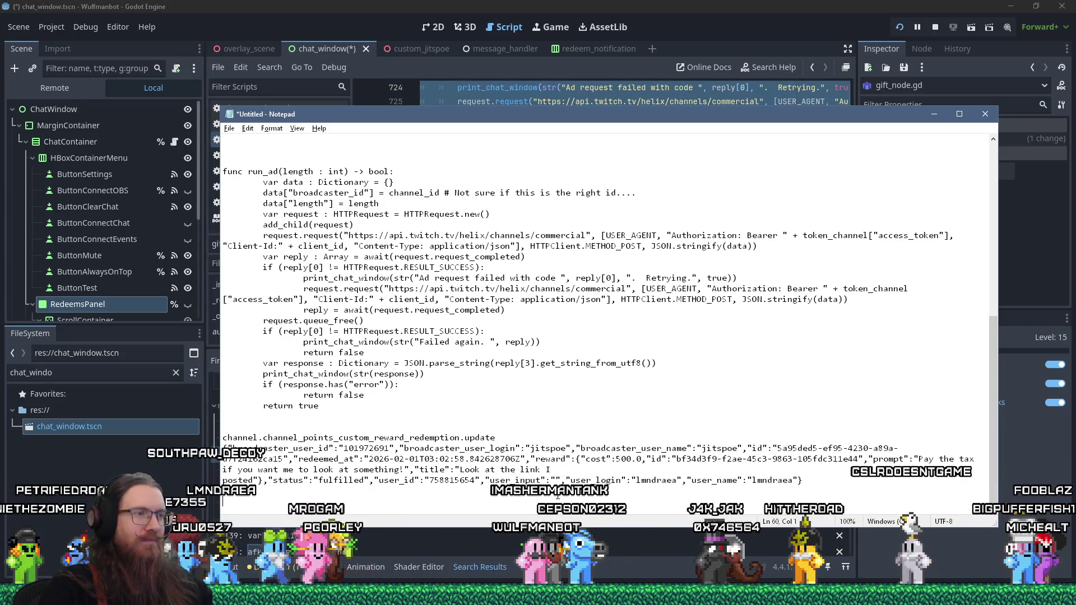
drag(606, 450, 543, 481)
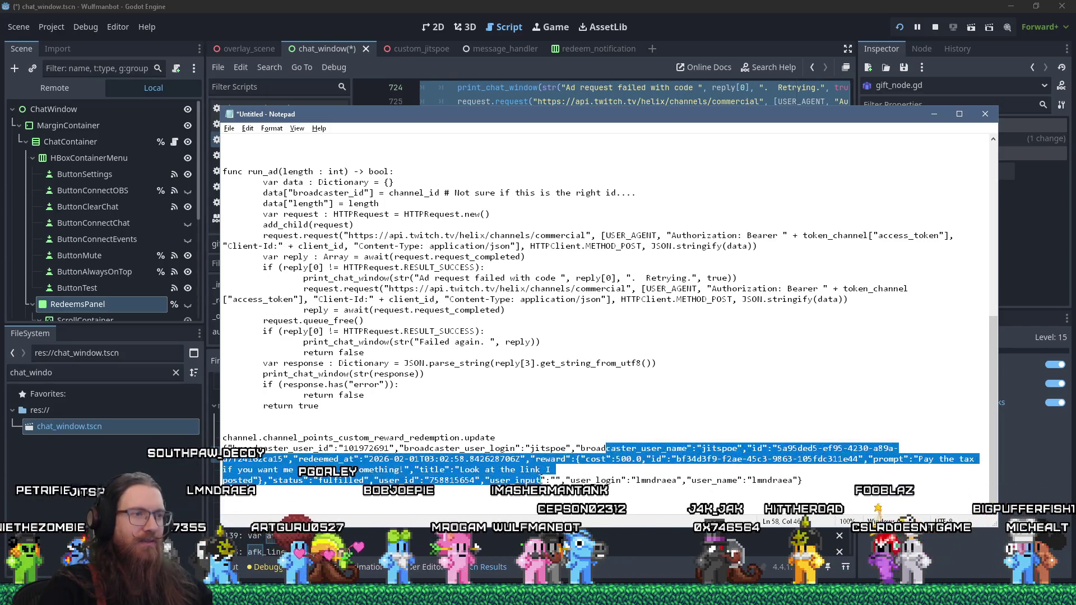
click(837, 493)
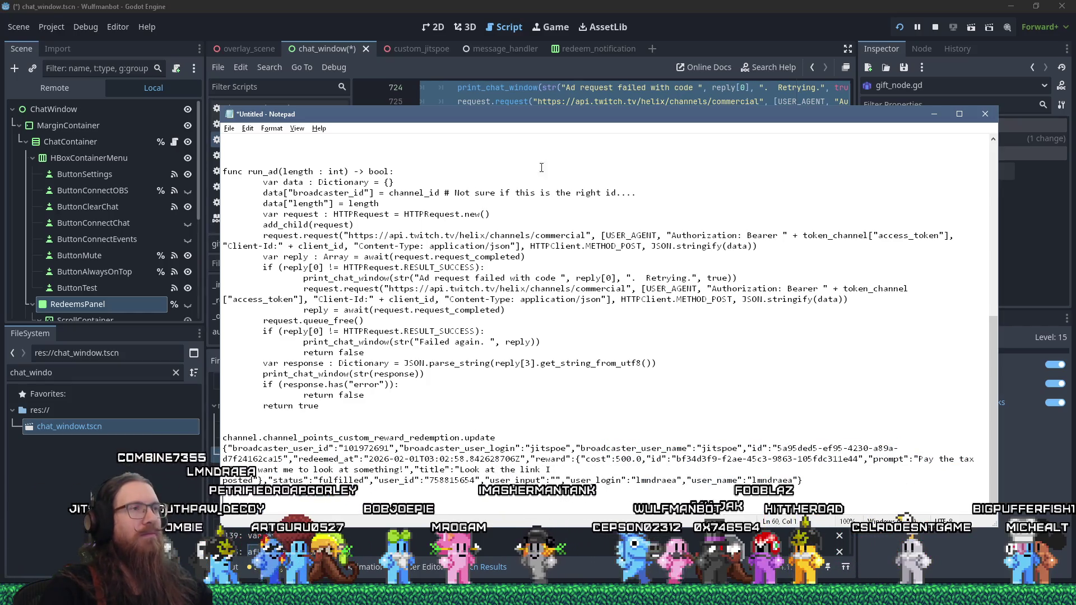
mouse_move(570, 128)
mouse_down()
mouse_move(570, 188)
mouse_move(570, 169)
mouse_up()
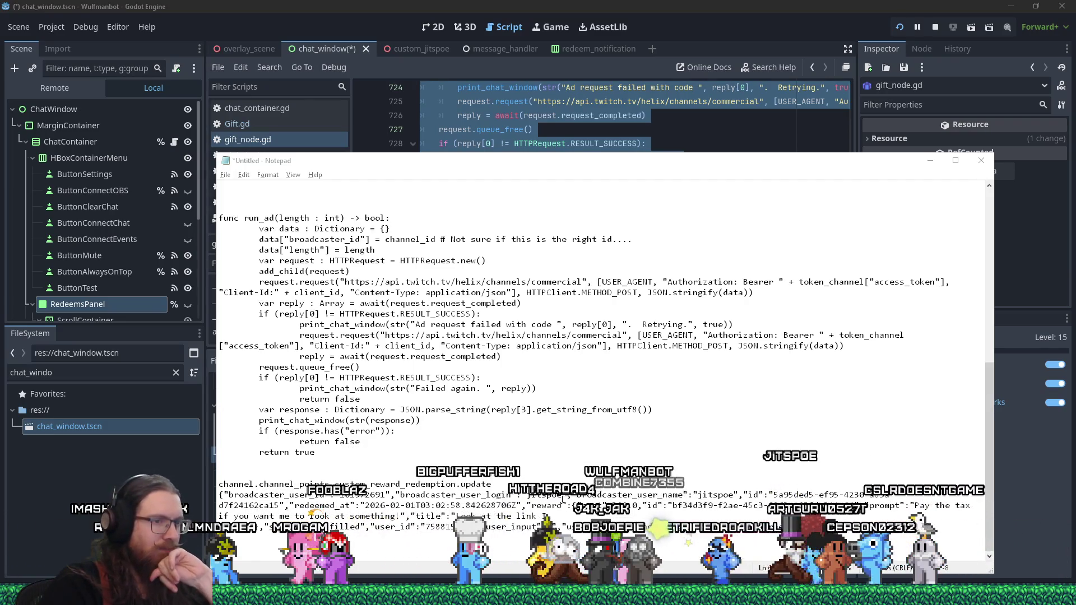
Step: Refocus the notes window, then return to Godot's chat_window script with the afk search results
click(482, 549)
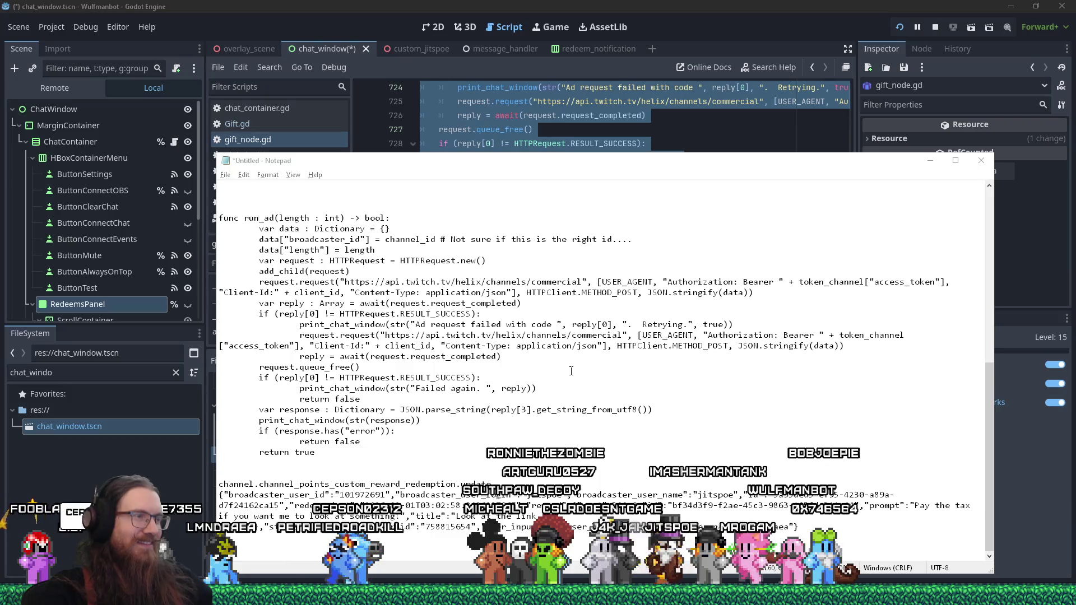
click(653, 5)
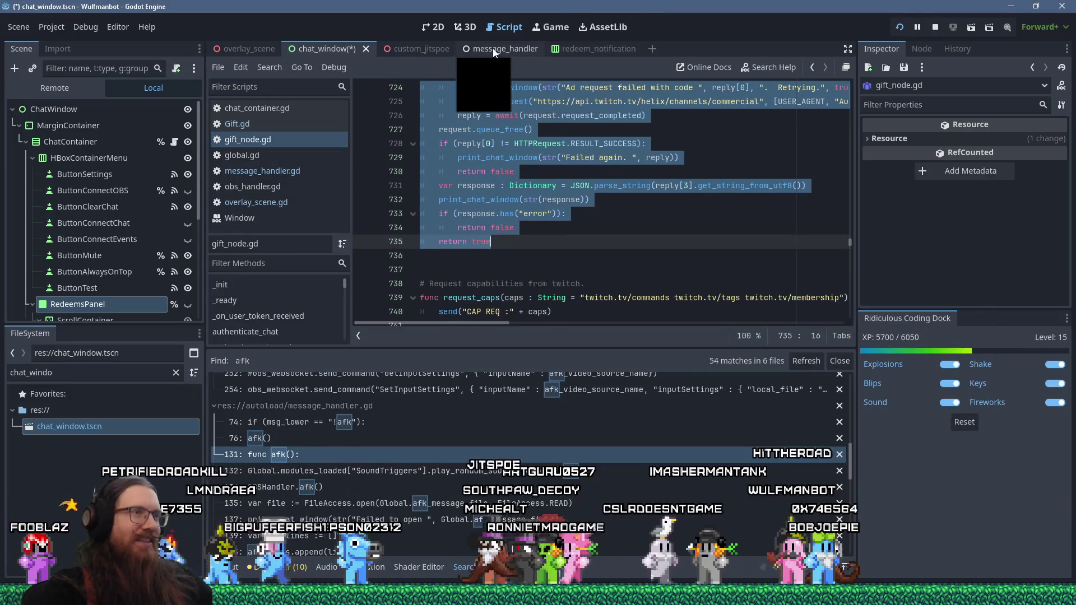
Step: Enlarge the script editor and browse the project scripts through to overlay_scene.gd
click(615, 49)
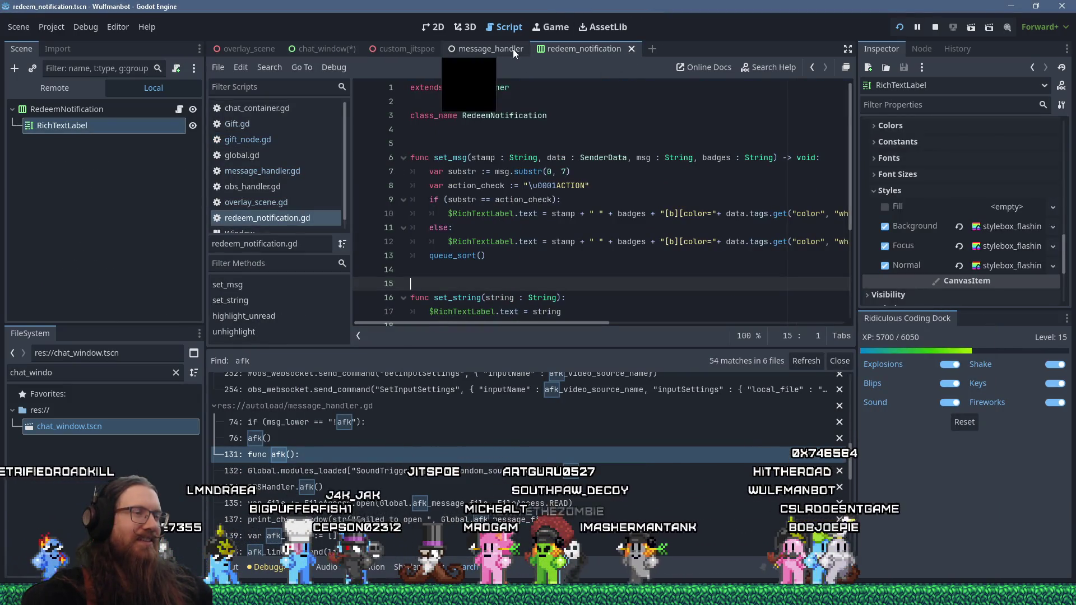
scroll(446, 227, down, 3)
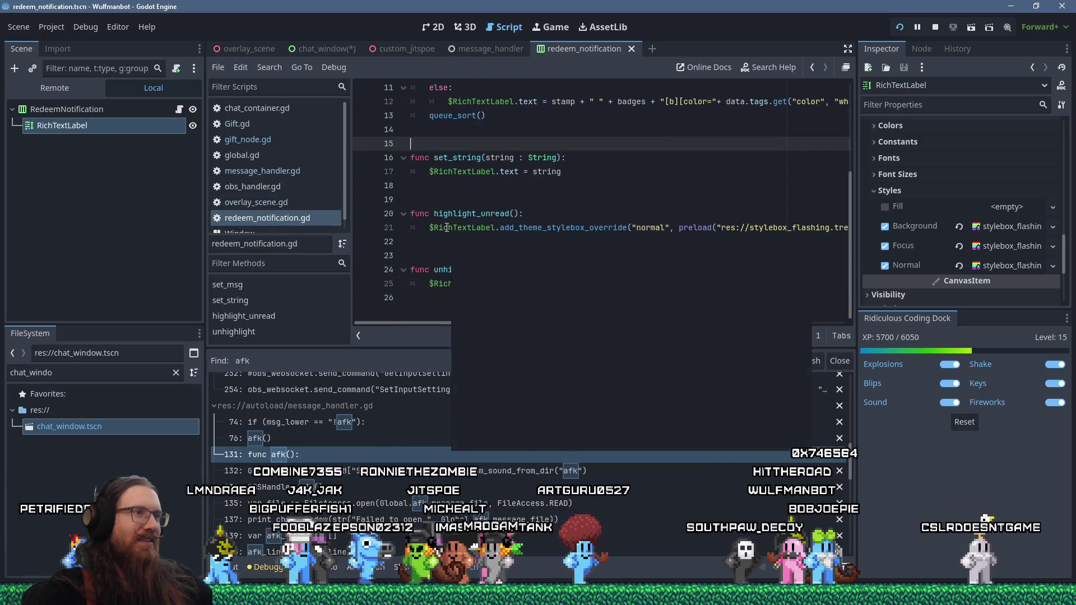
drag(445, 348, 445, 441)
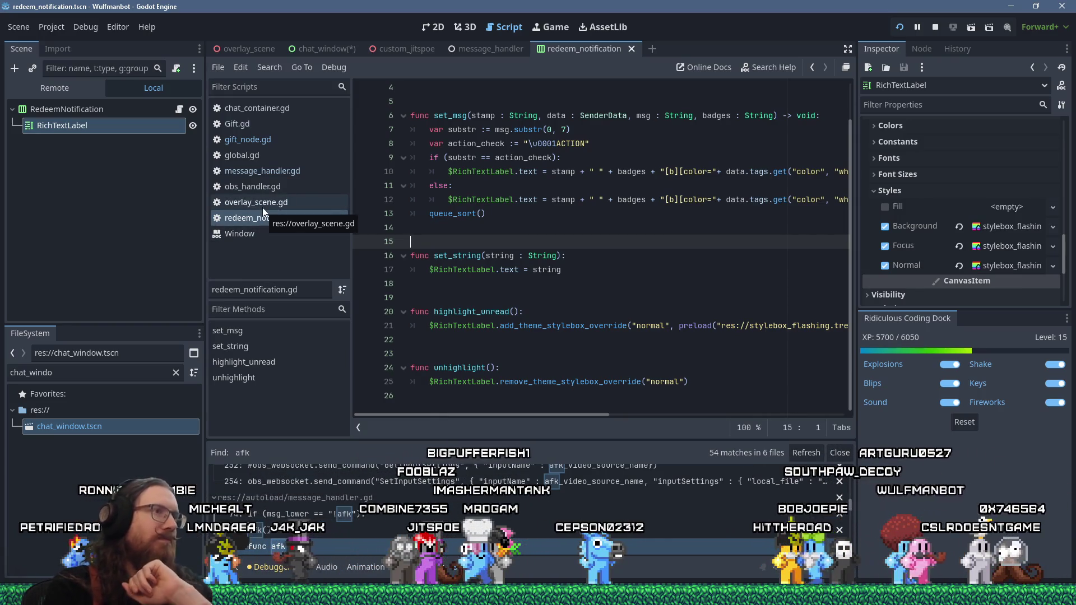
click(245, 124)
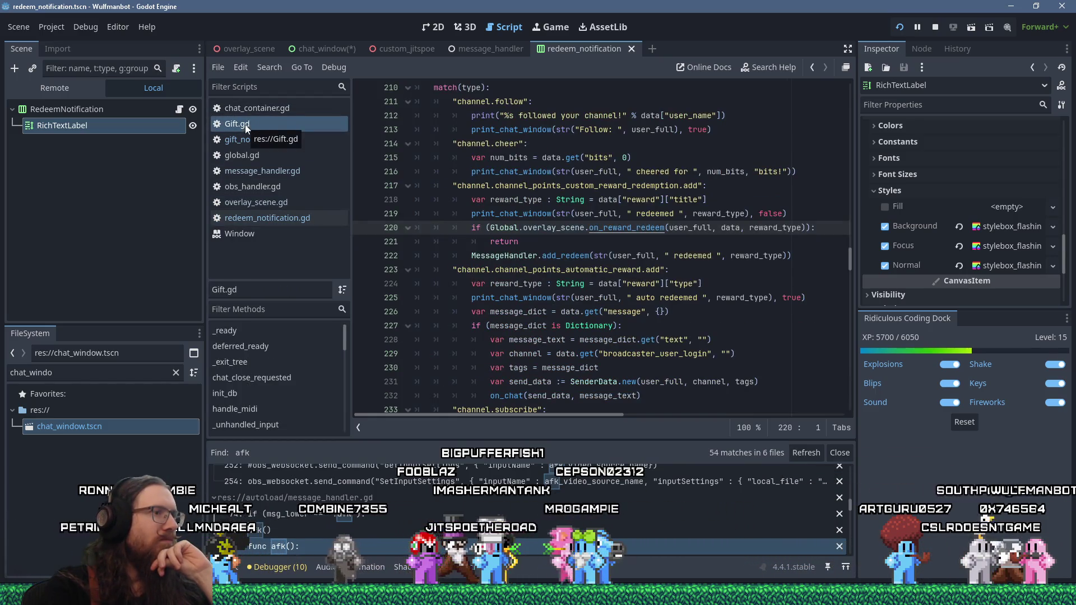
click(243, 155)
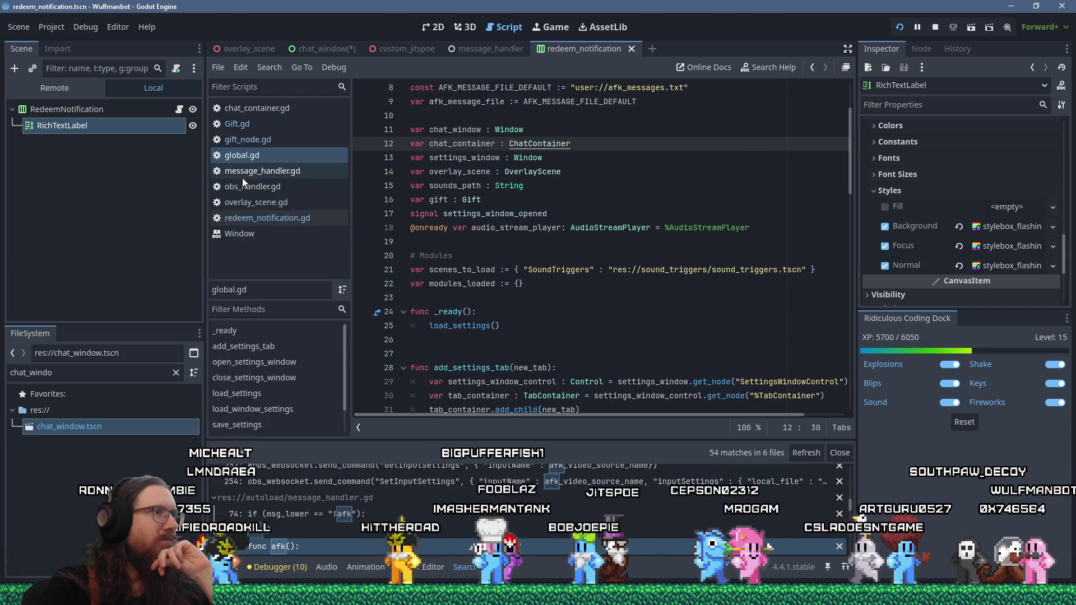
click(243, 177)
click(253, 190)
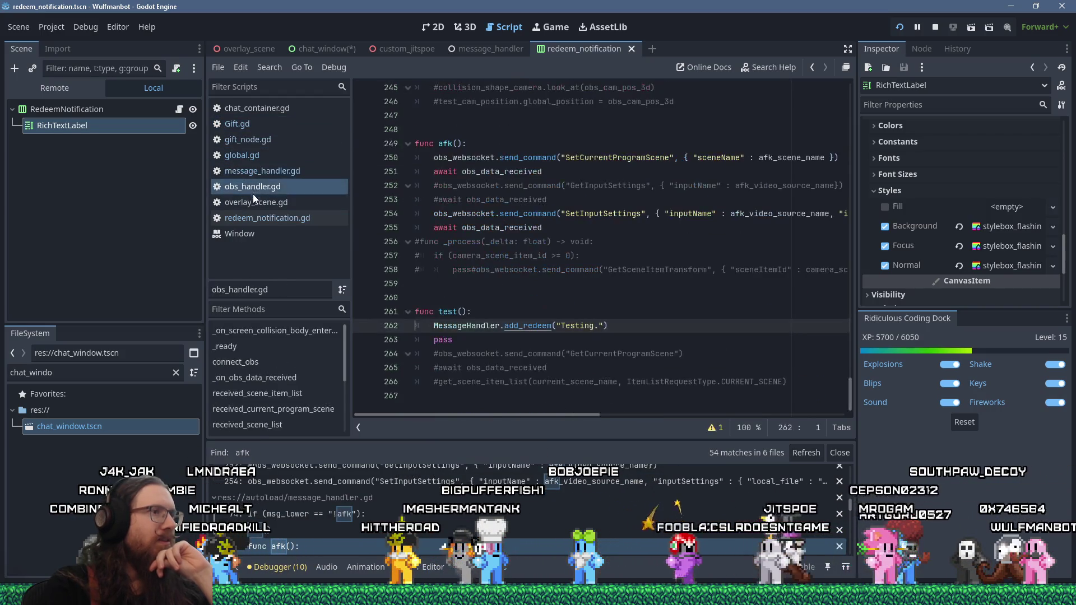
click(258, 206)
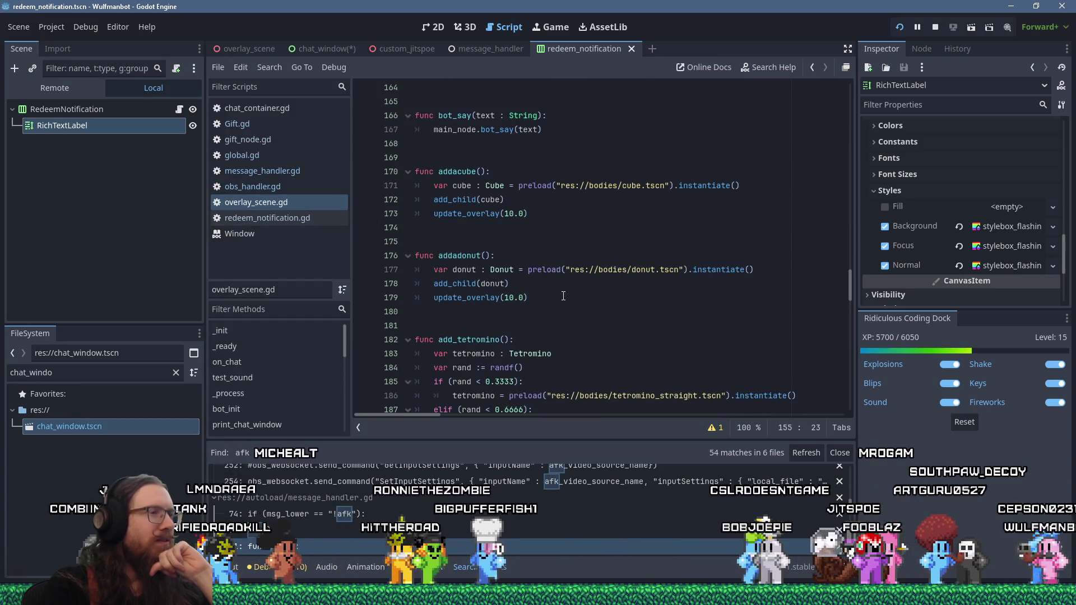
Step: Start a new line below the third addacube() call in on_reward_redeem's Cubes case
scroll(563, 296, down, 4)
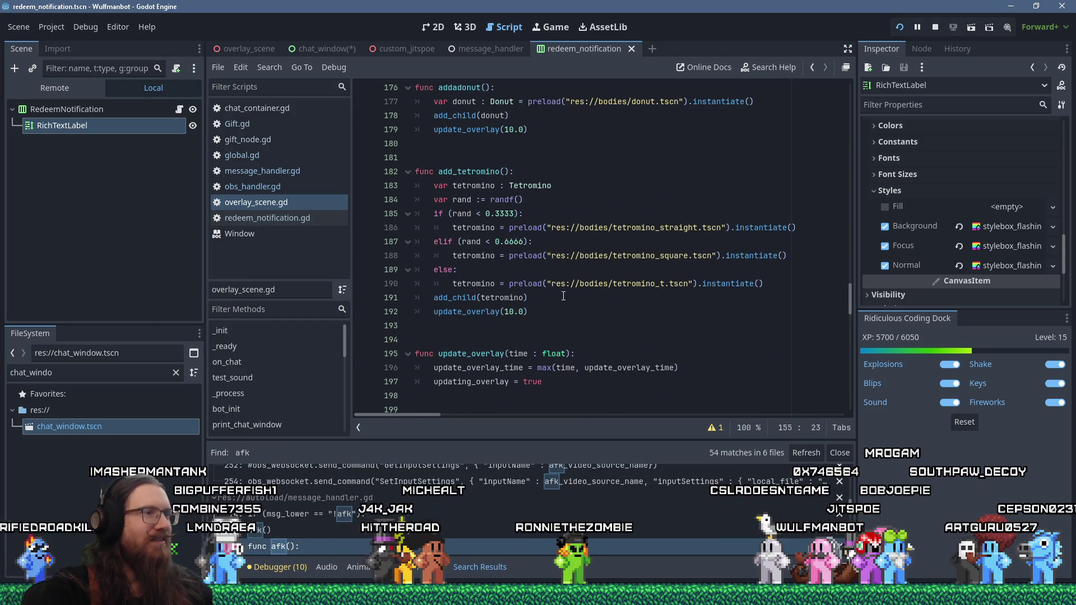
scroll(563, 296, up, 3)
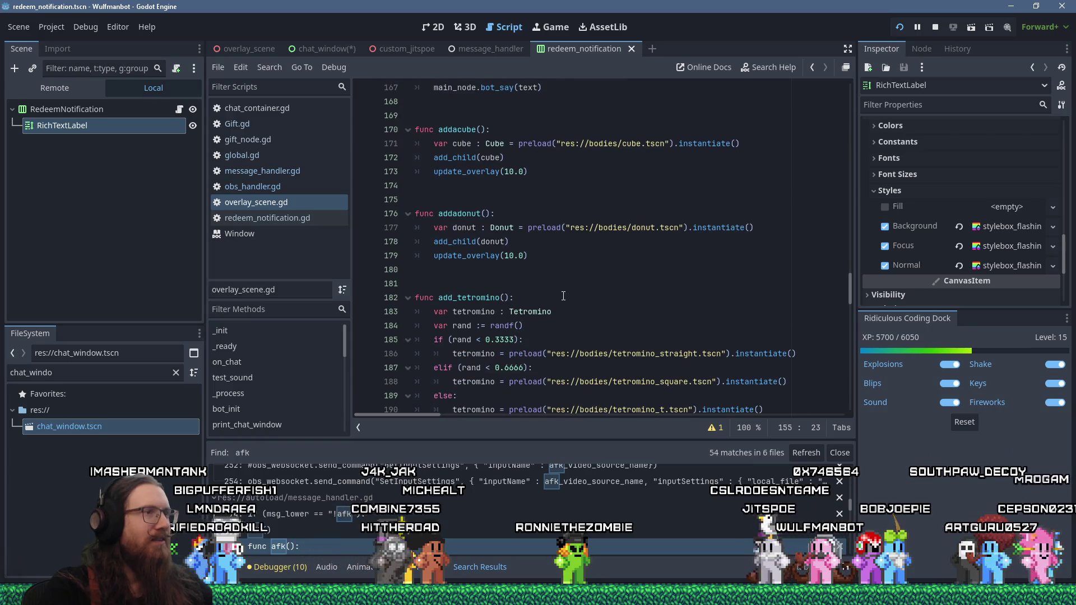
scroll(563, 296, up, 8)
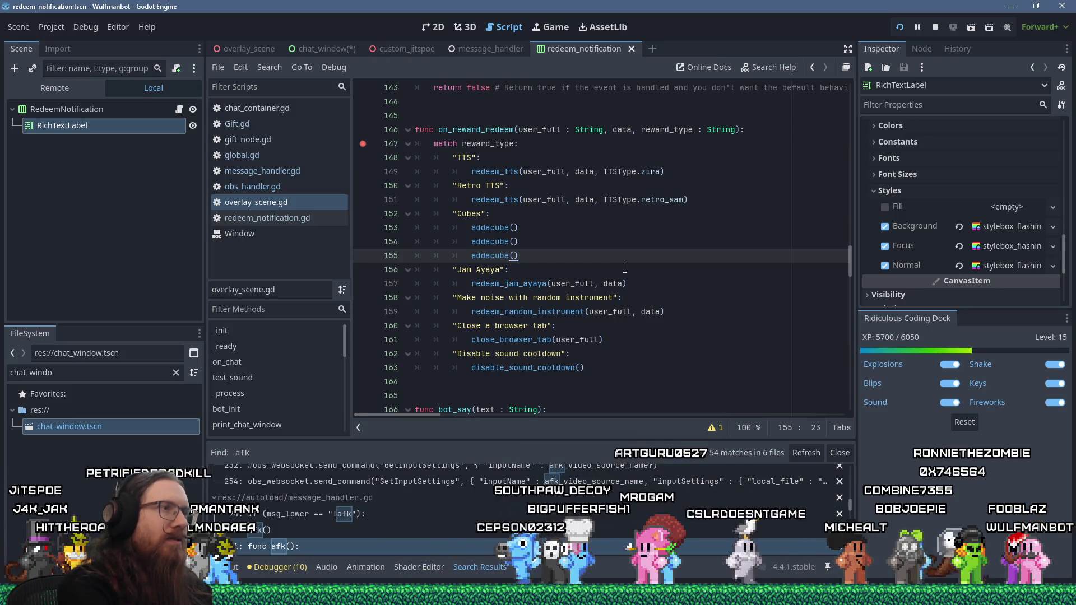
key(Return)
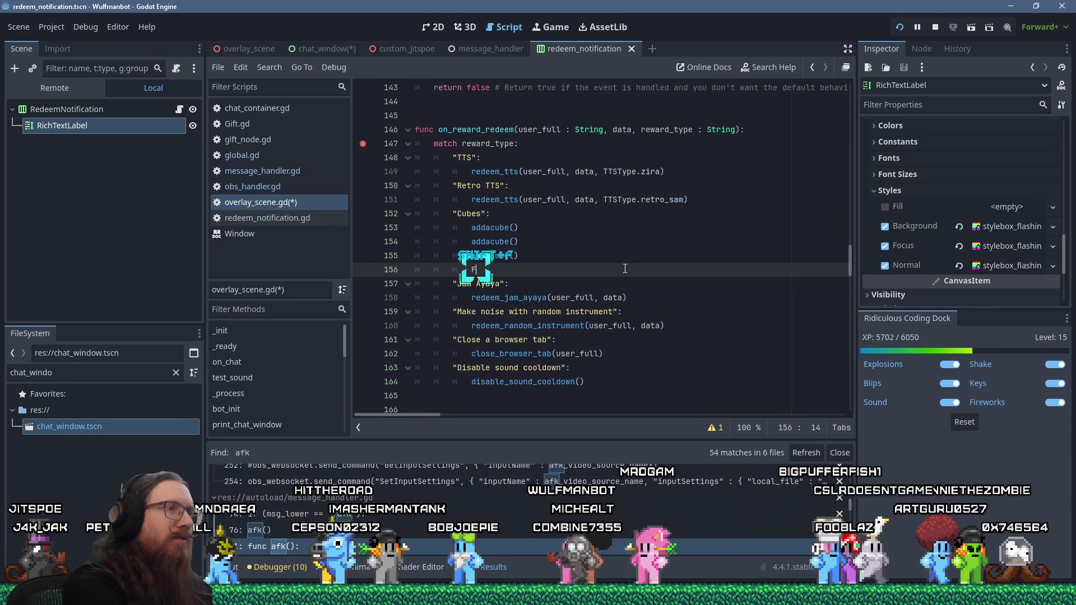
Step: Write Global.fulfill_redeem(data) on the new Cubes line and select it for copying
text(F)
key(BackSpace)
text(Global.full)
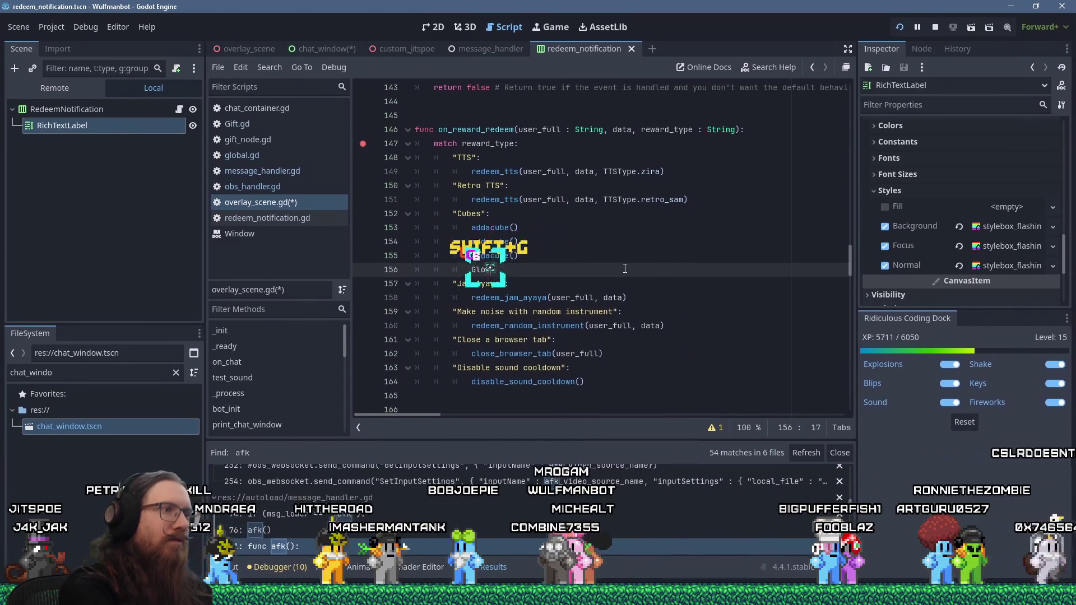
key(BackSpace)
text(fill_re)
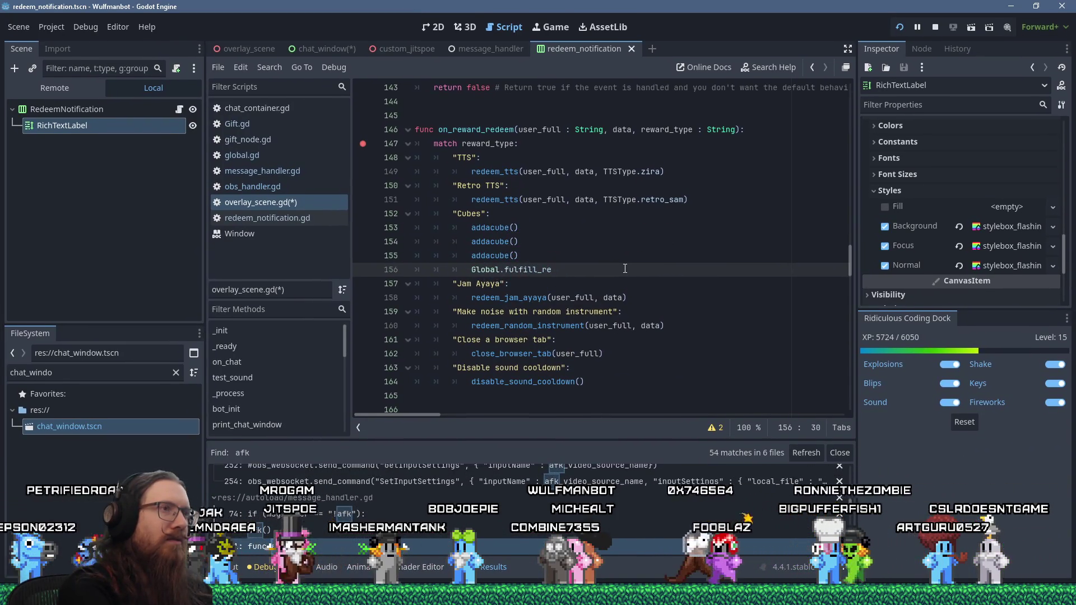
text(deem()
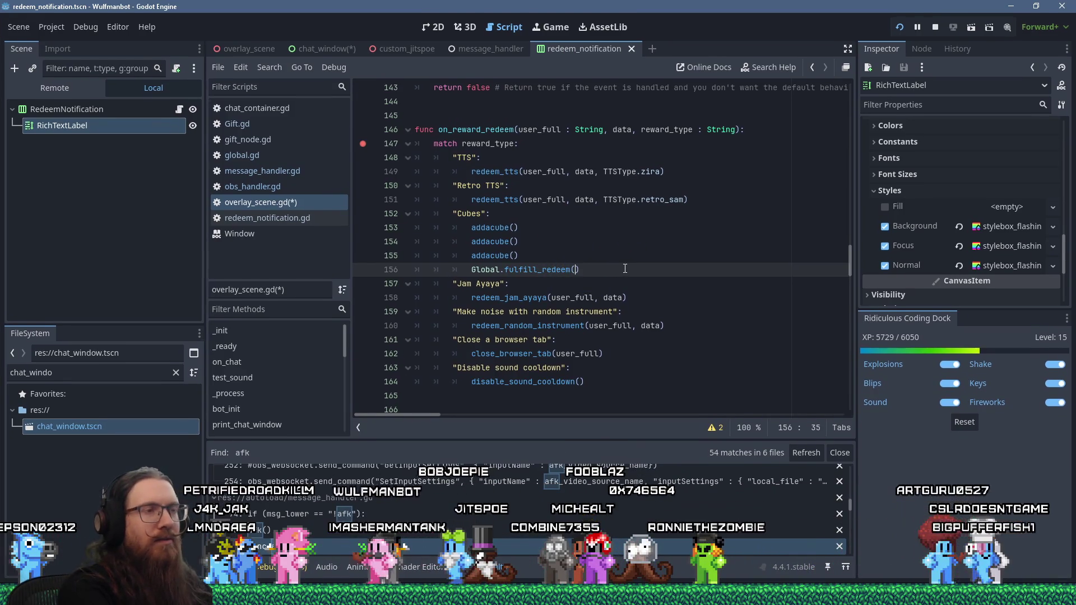
text(data)
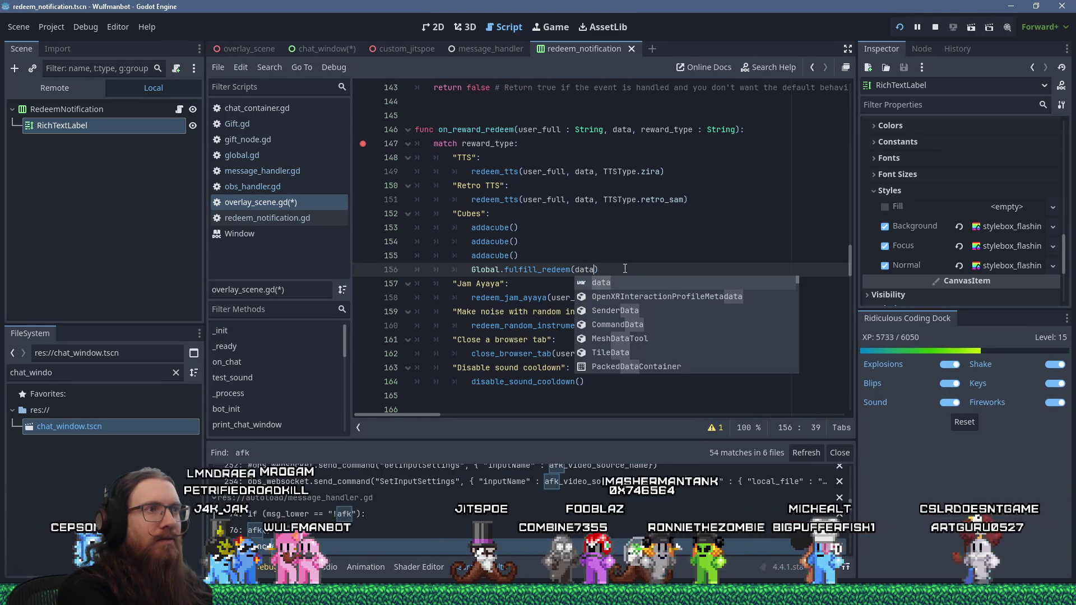
key(Left)
key(Left)
key(Left)
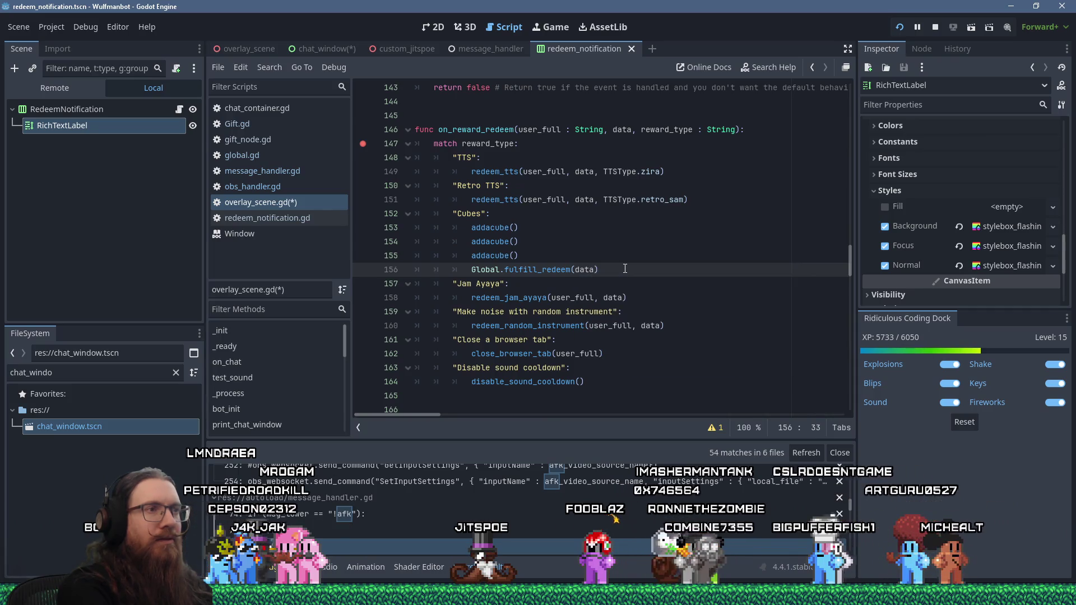
click(625, 269)
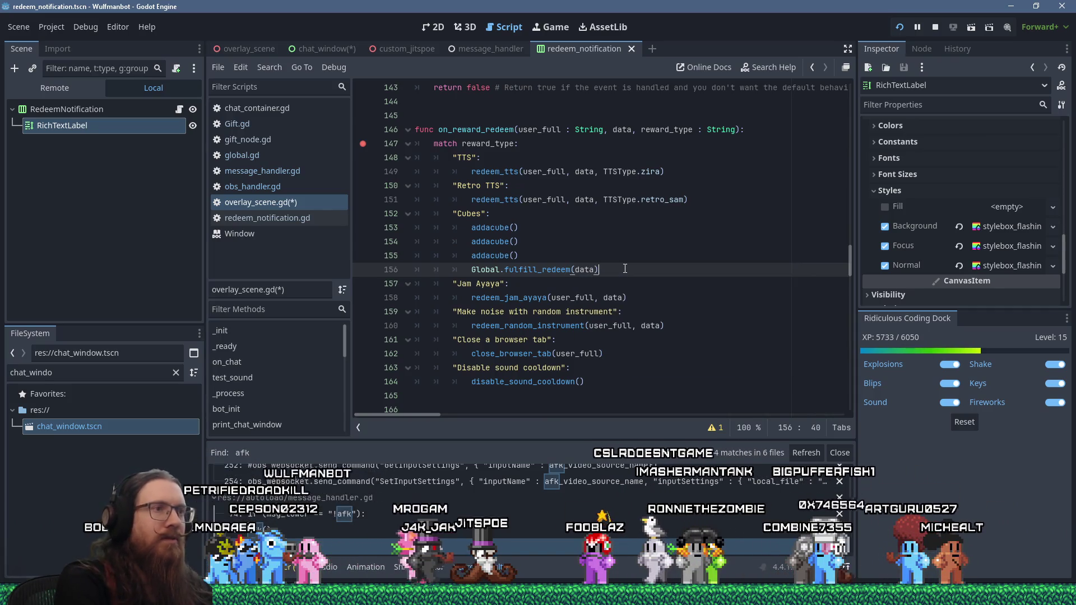
key(shift+Home)
key(ctrl+c)
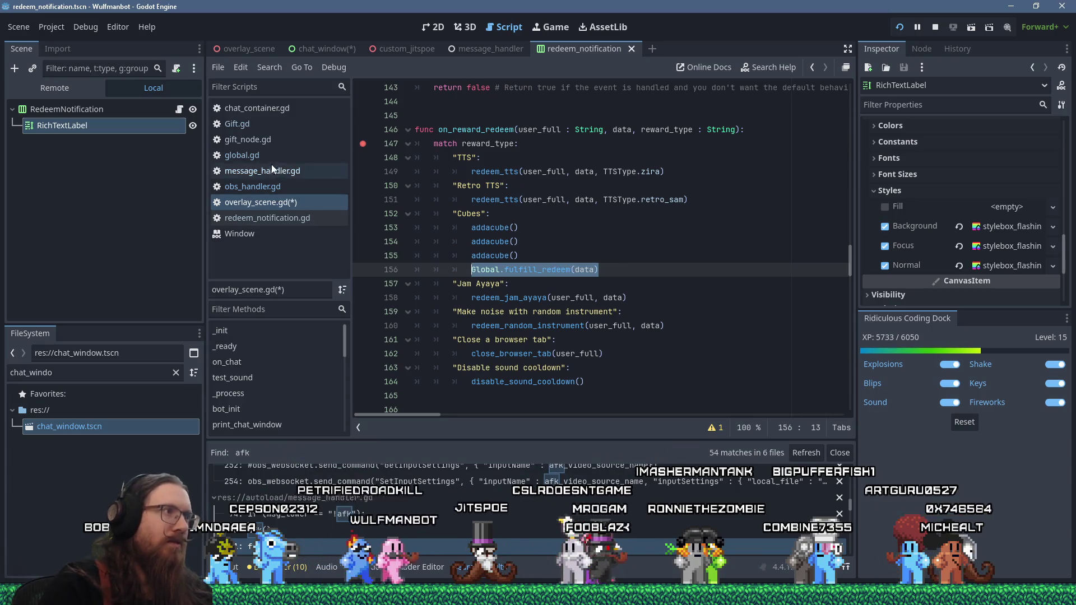
click(259, 151)
Step: Paste the fulfill_redeem(data) call at the end of global.gd and strip its Global. prefix
click(567, 241)
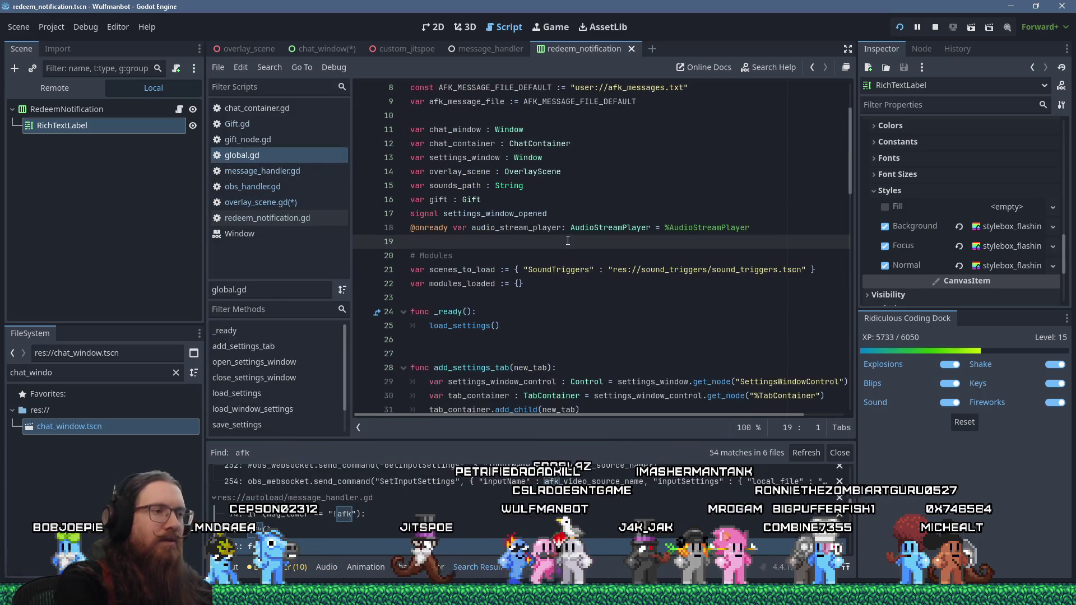
key(ctrl+End)
key(Return)
key(shift+Insert)
key(Left)
key(Left)
key(Left)
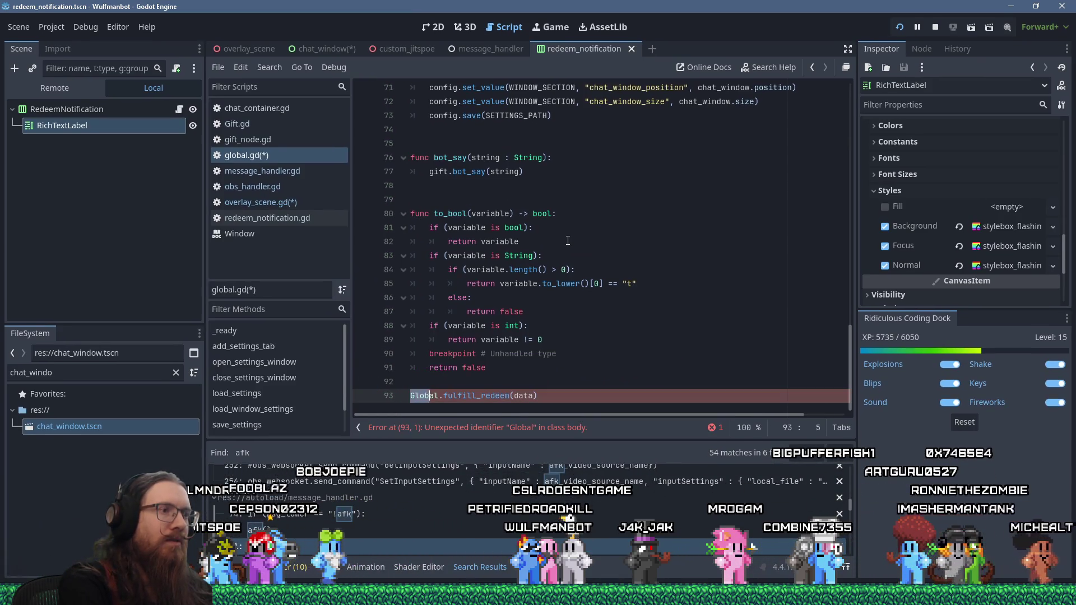
key(shift+Right)
key(shift+Right)
key(shift+Right)
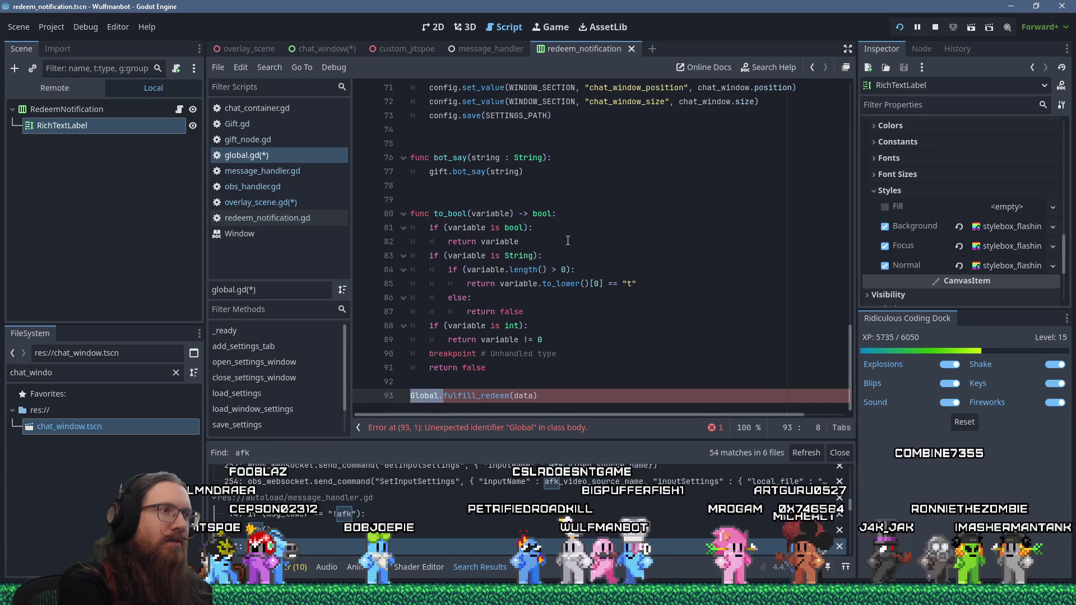
key(BackSpace)
Step: Turn the line into func fulfill_redeem(data): with a pass body, separated by blank lines
text(func)
key(End)
key(Left)
text(:)
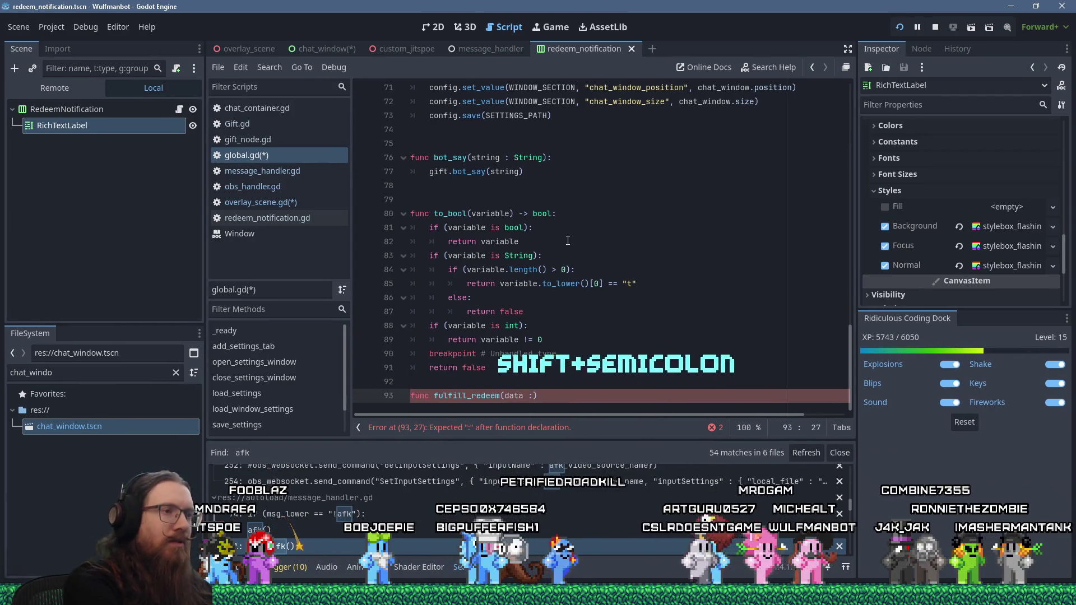
key(BackSpace)
key(BackSpace)
text(:)
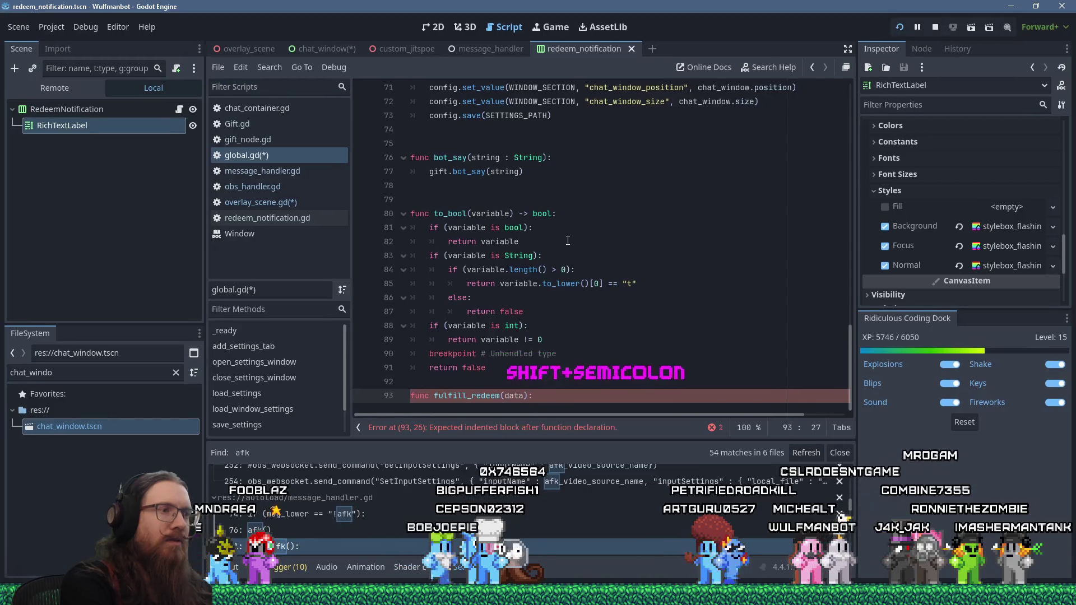
key(Return)
text(pass)
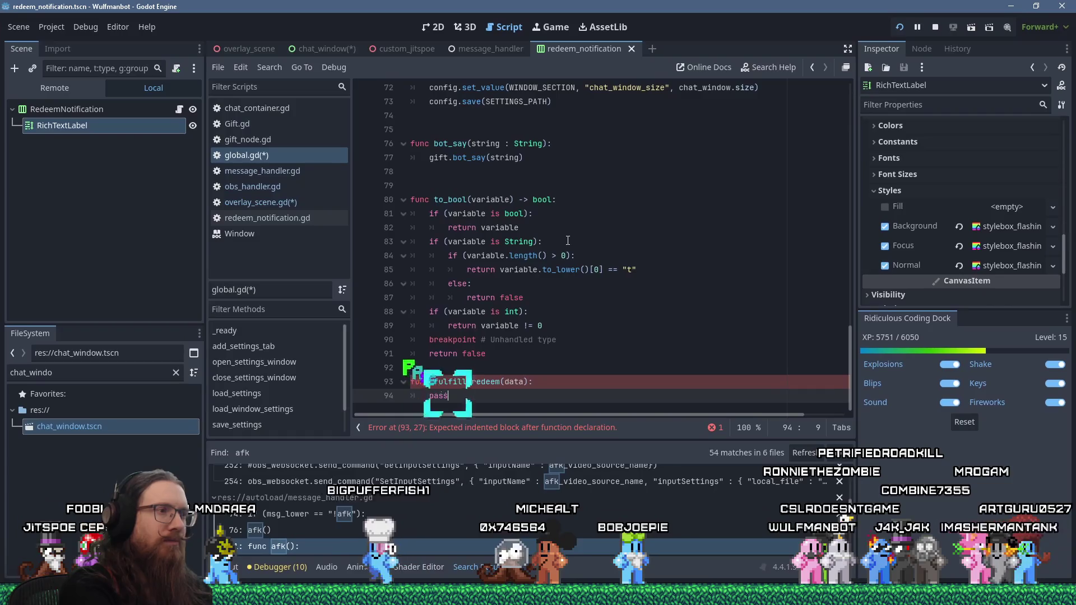
key(Return)
key(BackSpace)
key(Up)
key(Up)
key(Up)
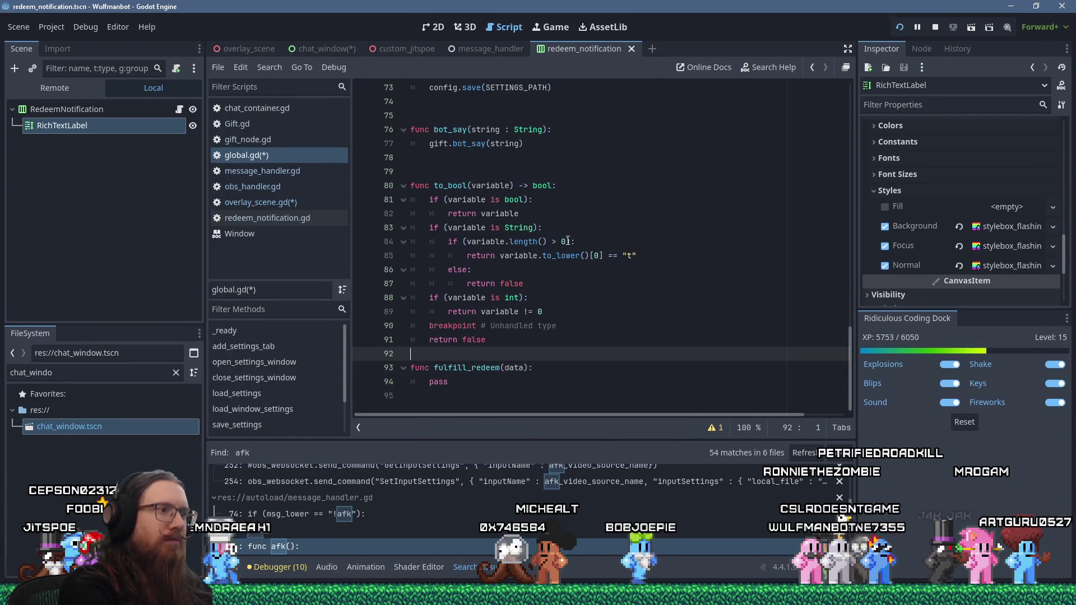
key(Return)
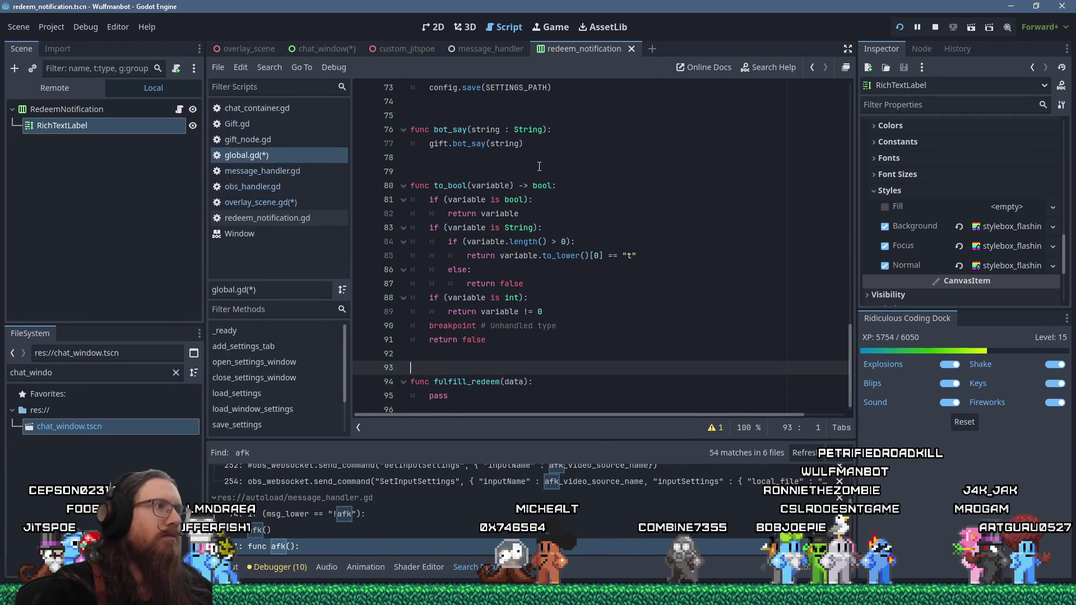
key(alt+Tab)
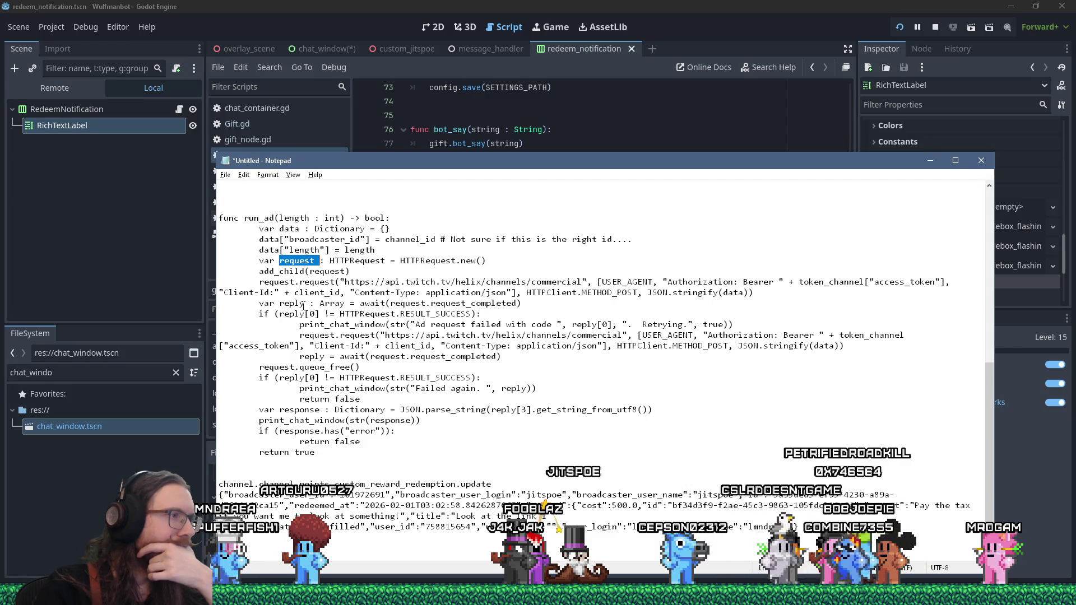
Step: Copy the run_ad body from var data through return true in the notes
double_click(286, 367)
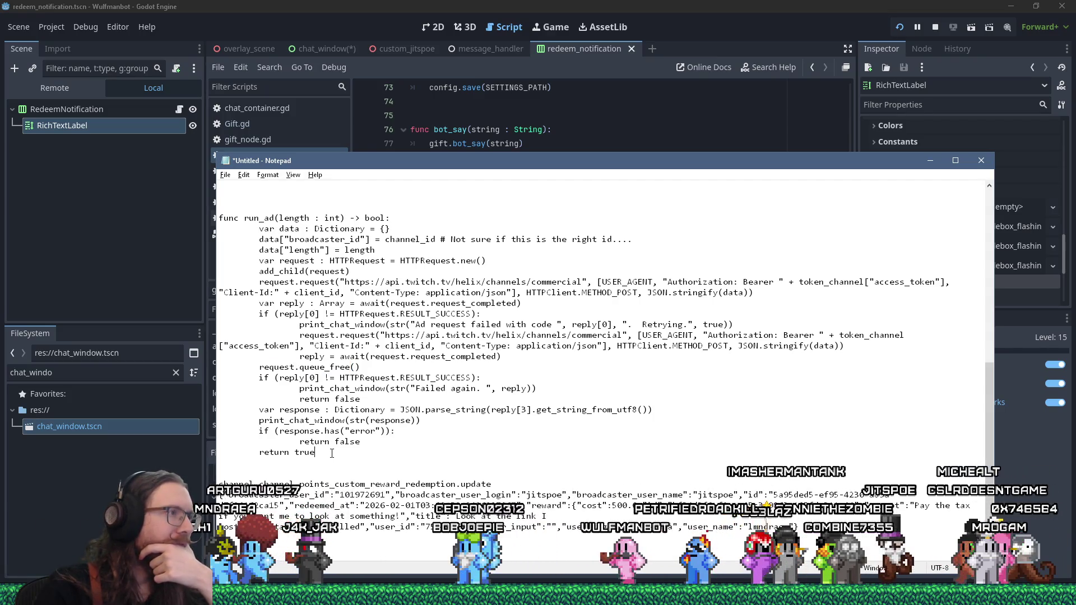
drag(316, 452, 220, 229)
right_click(263, 258)
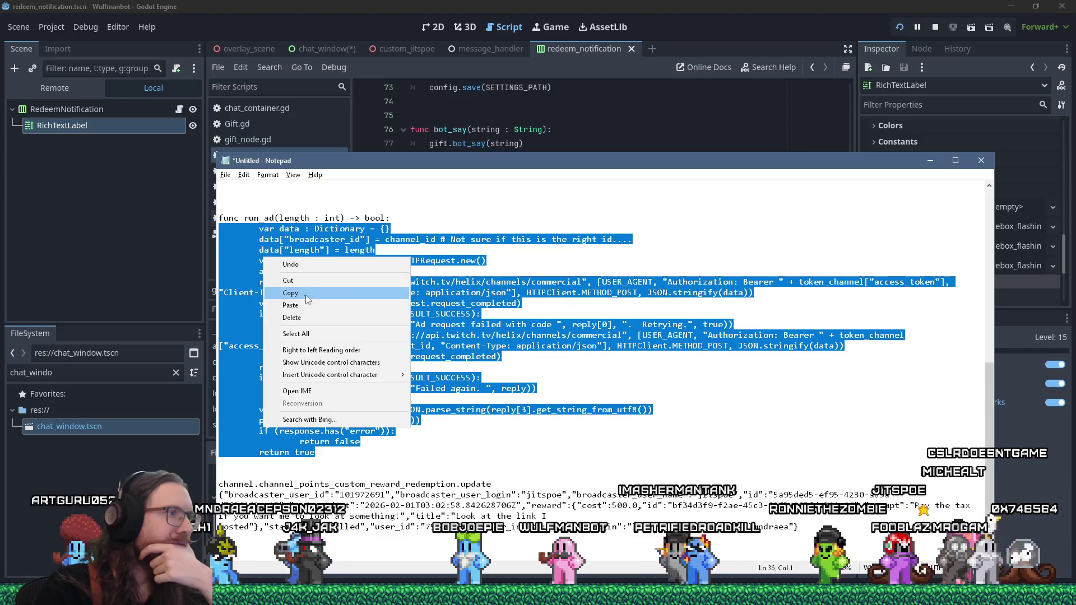
click(290, 293)
Step: Replace pass in global.gd's fulfill_redeem stub with the copied run_ad body
key(alt+Tab)
scroll(462, 370, down, 1)
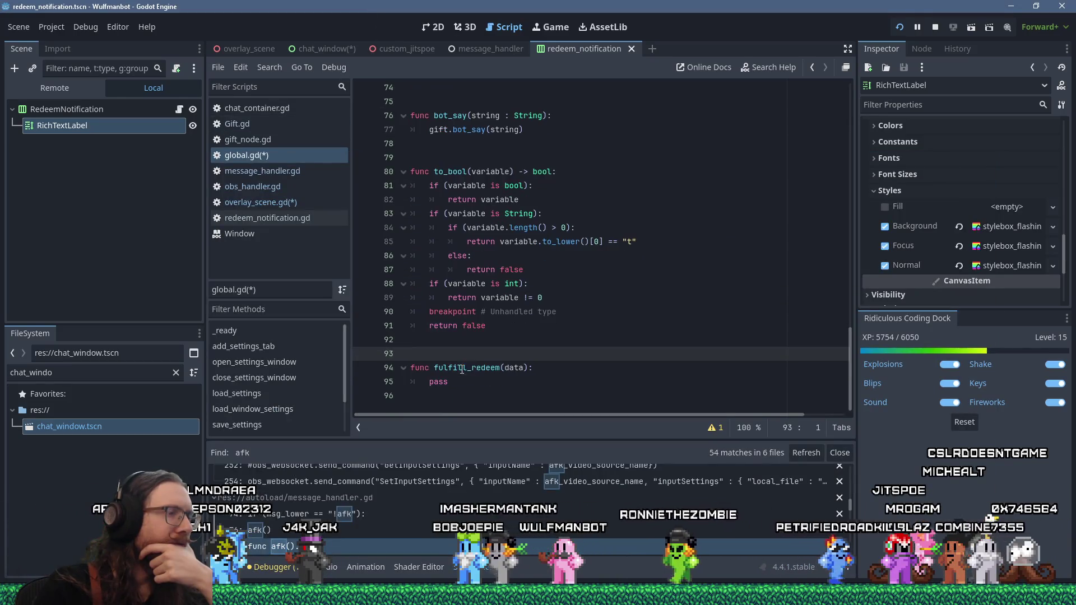
drag(459, 388, 424, 381)
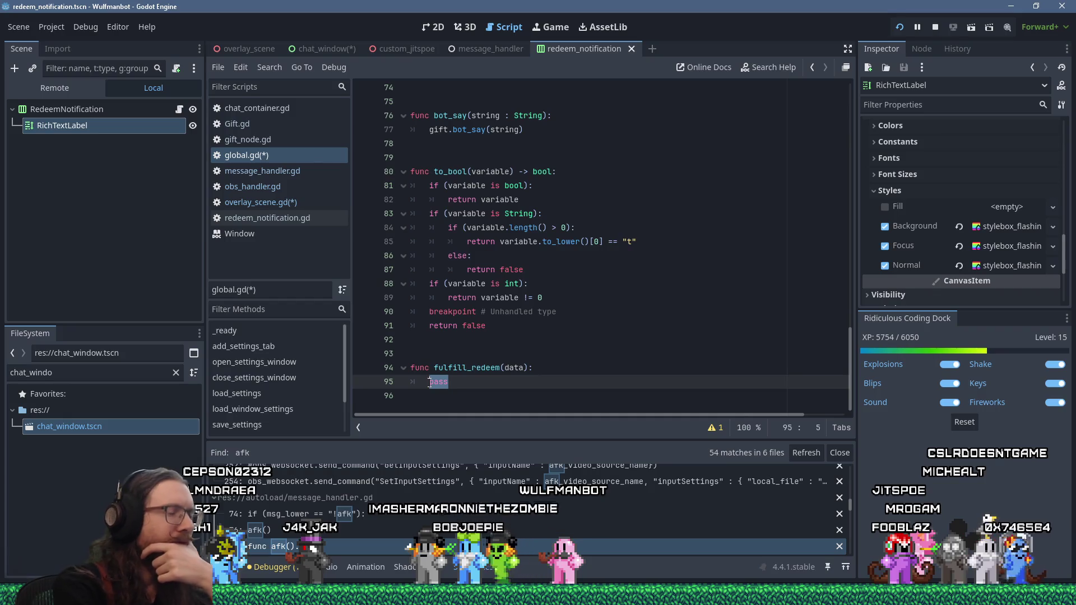
key(shift+Insert)
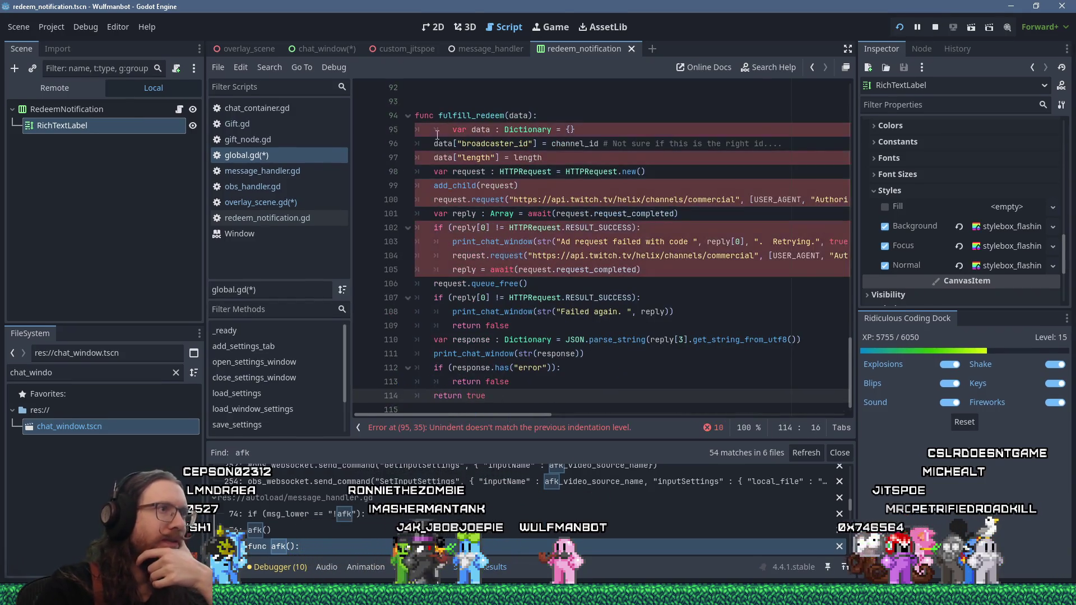
Step: Delete the duplicate 'var data : Dictionary = {}' line 95 from fulfill_redeem in global.gd
click(444, 131)
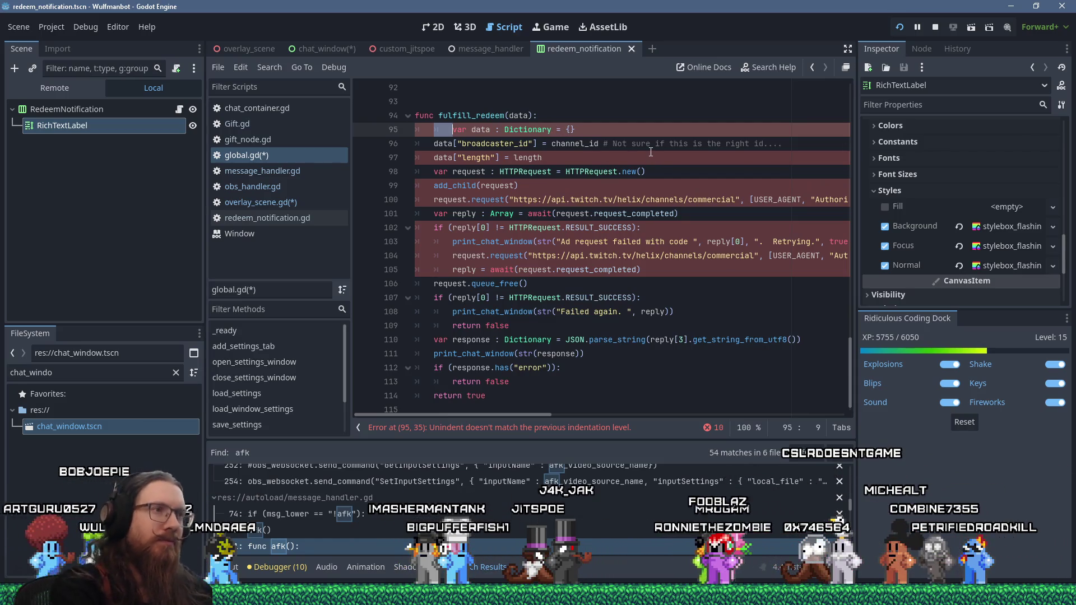
key(BackSpace)
key(End)
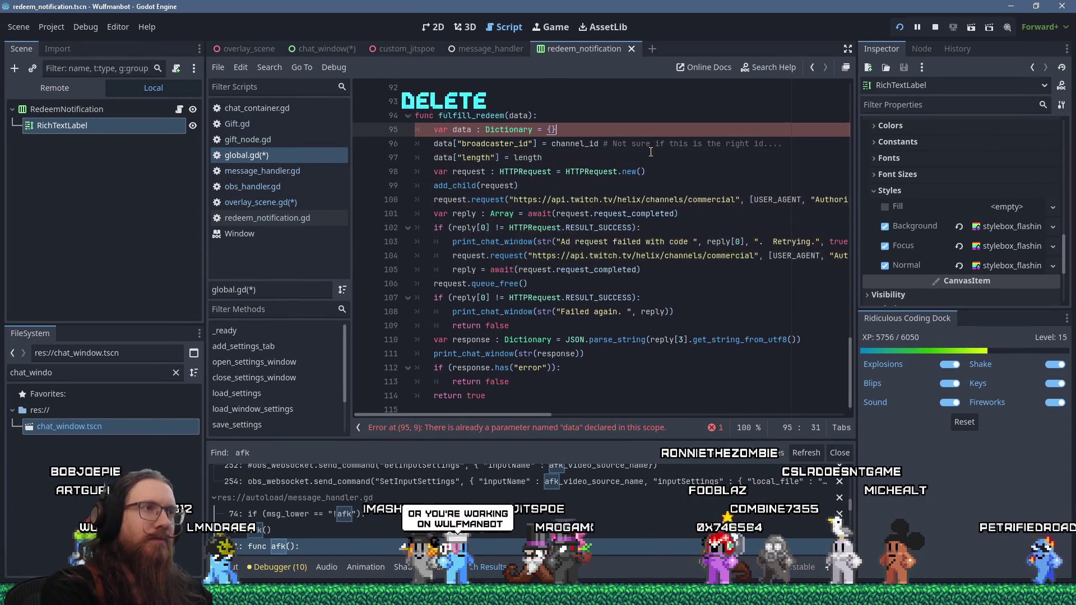
key(shift+Up)
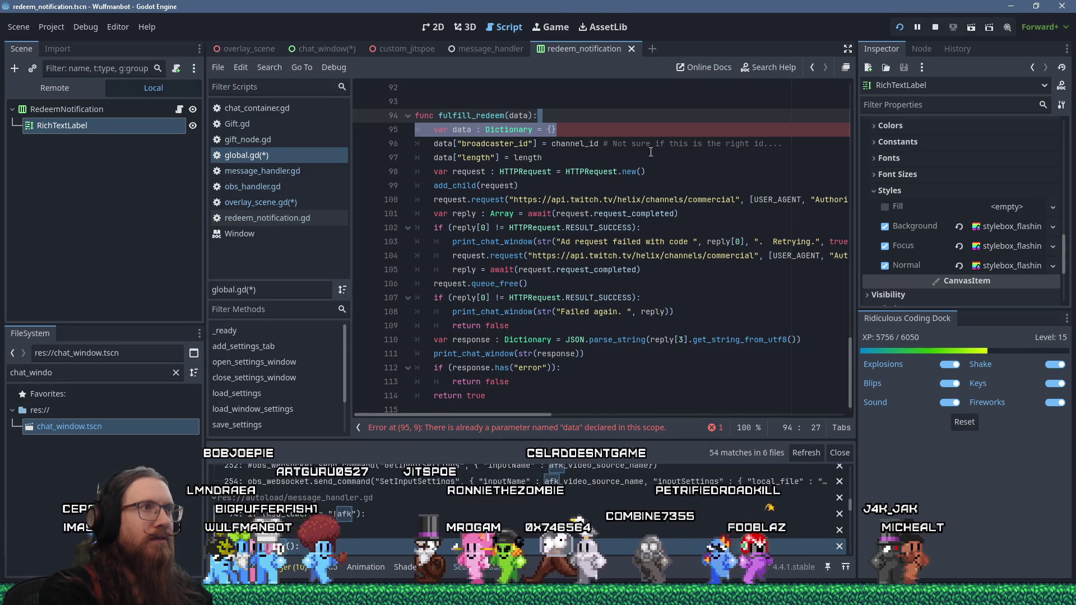
key(Delete)
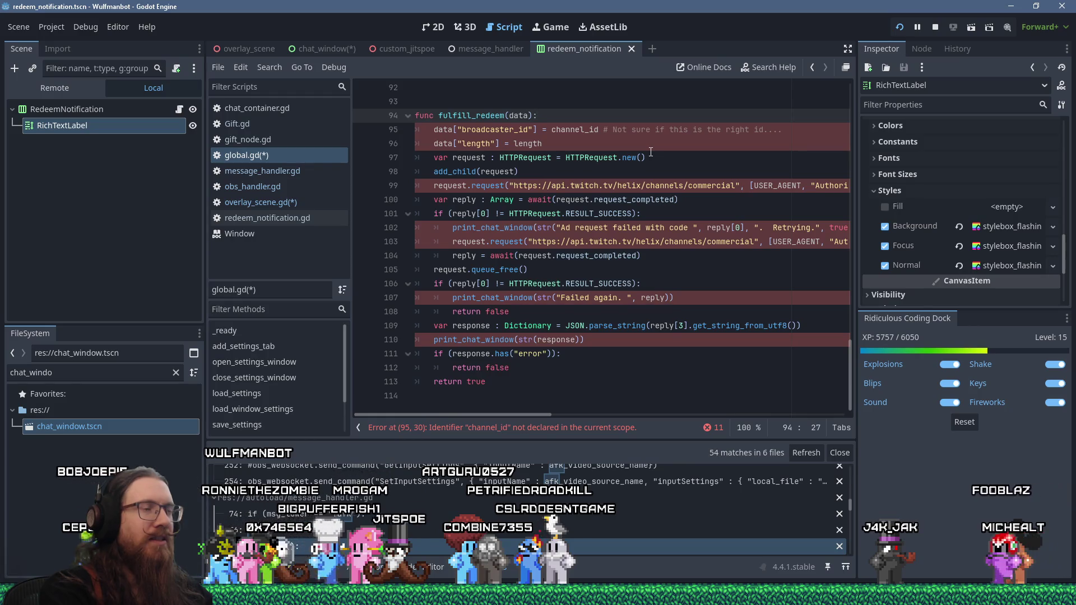
Step: Copy the PATCH channel_points redemptions URL from the Notepad notes and return to Godot
key(alt+Tab)
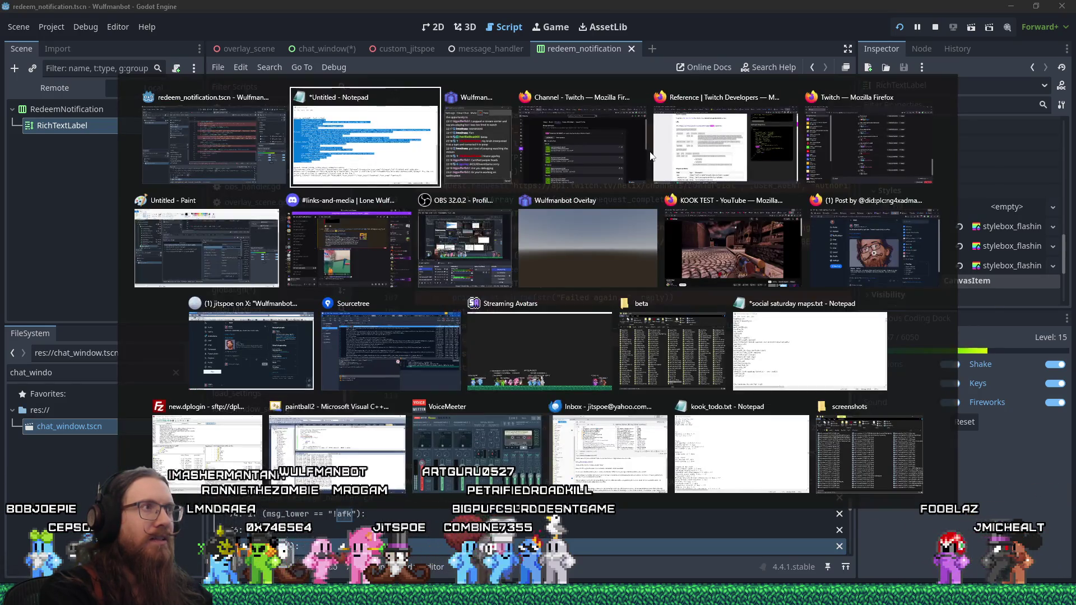
scroll(603, 370, up, 10)
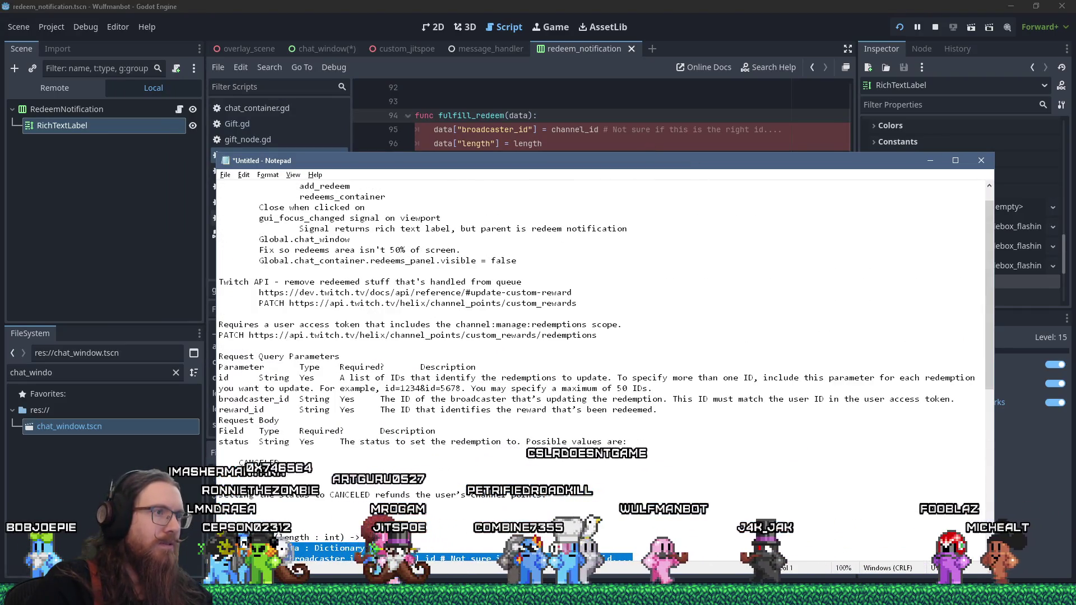
drag(250, 336, 593, 337)
right_click(593, 337)
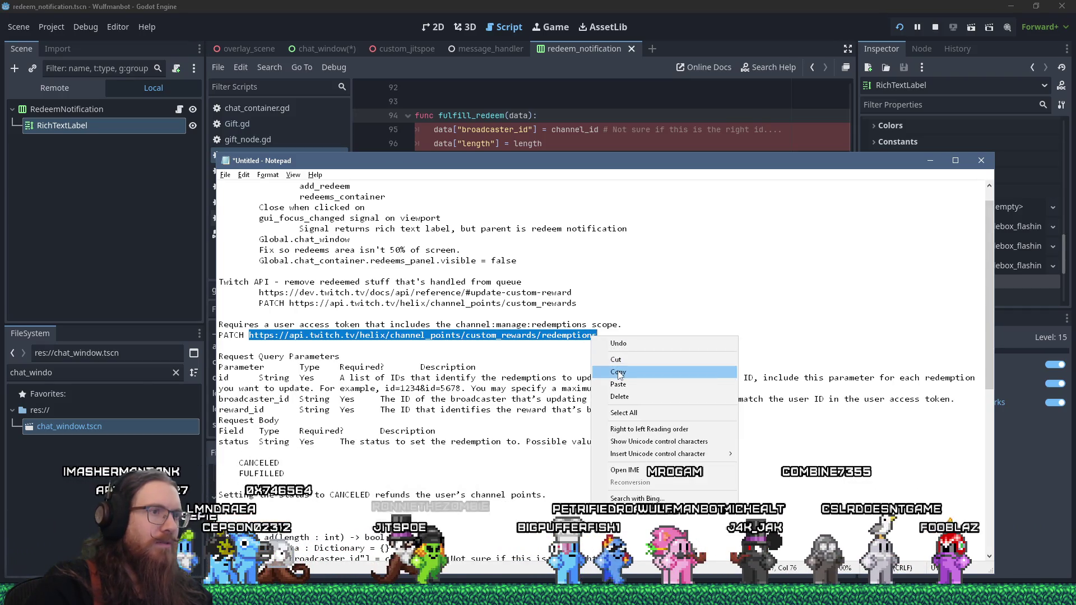
click(610, 369)
key(alt+Tab)
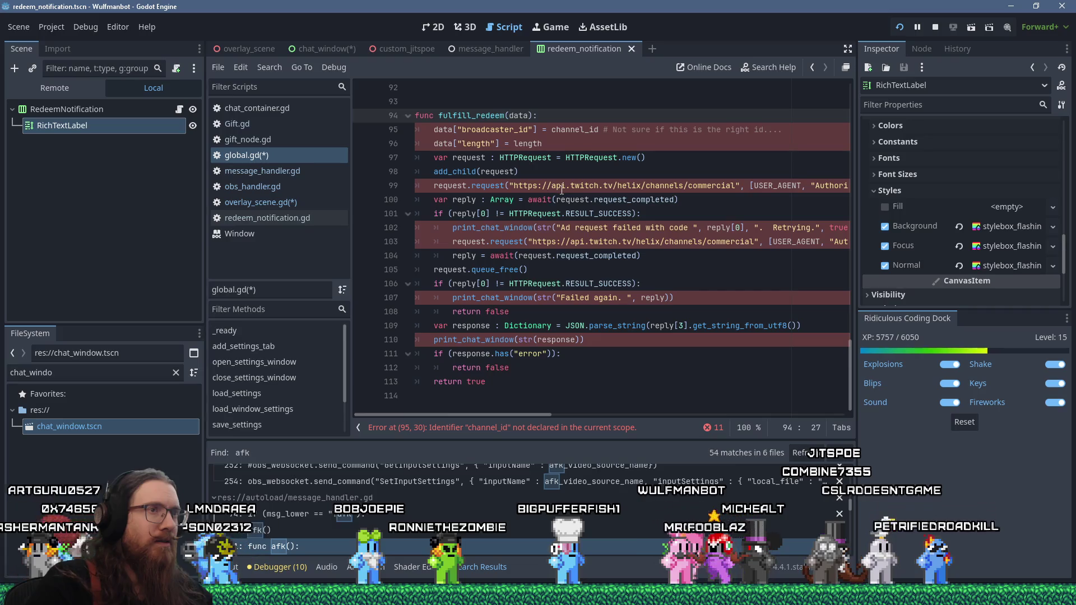
Step: Replace the commercial URL on line 99 with the pasted channel_points redemptions URL
scroll(561, 190, up, 1)
drag(514, 227, 736, 227)
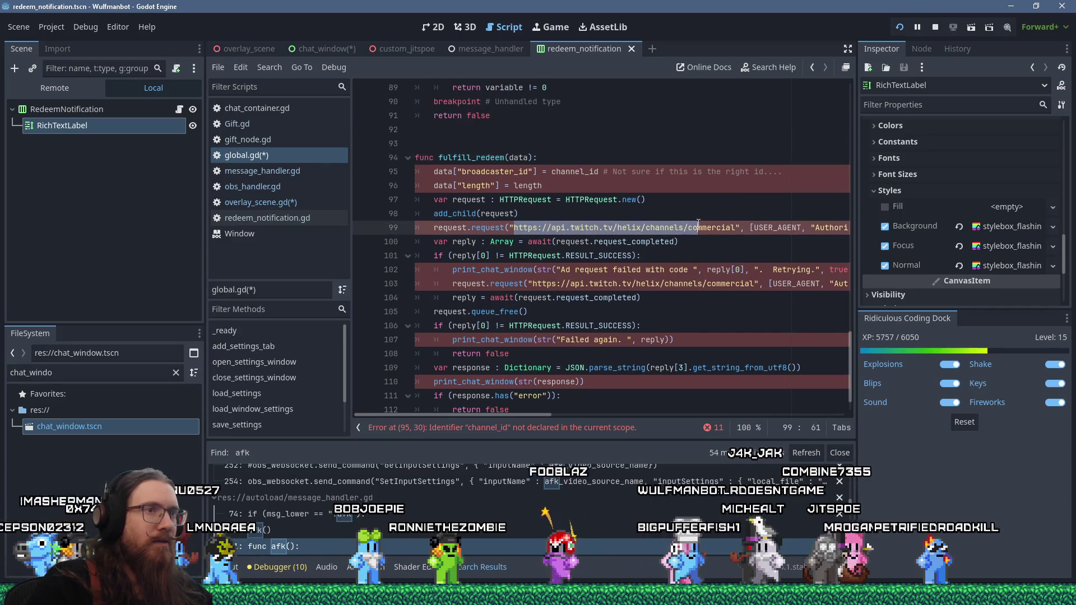
right_click(733, 227)
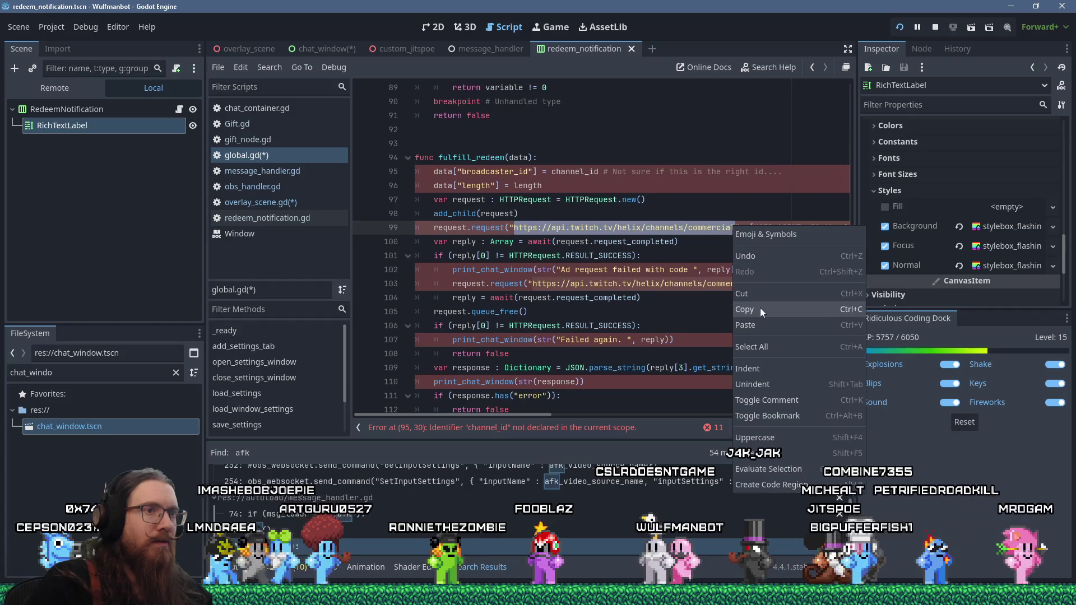
click(756, 321)
Step: Select the whole fulfill_redeem function, lines 93–113, in global.gd
mouse_move(494, 415)
mouse_down()
mouse_move(789, 419)
mouse_move(449, 372)
mouse_up()
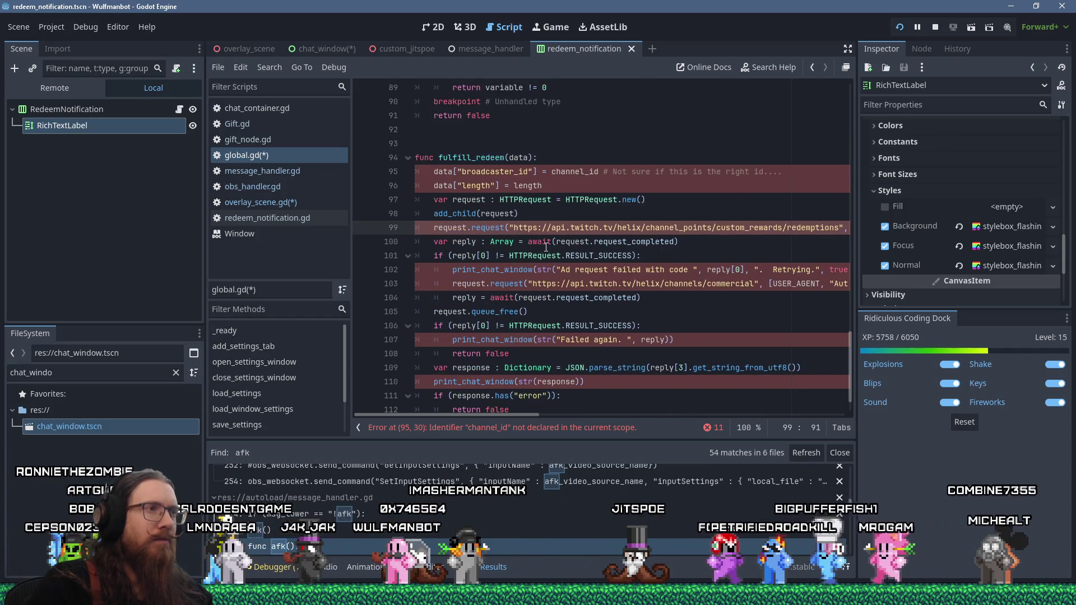
scroll(521, 223, down, 1)
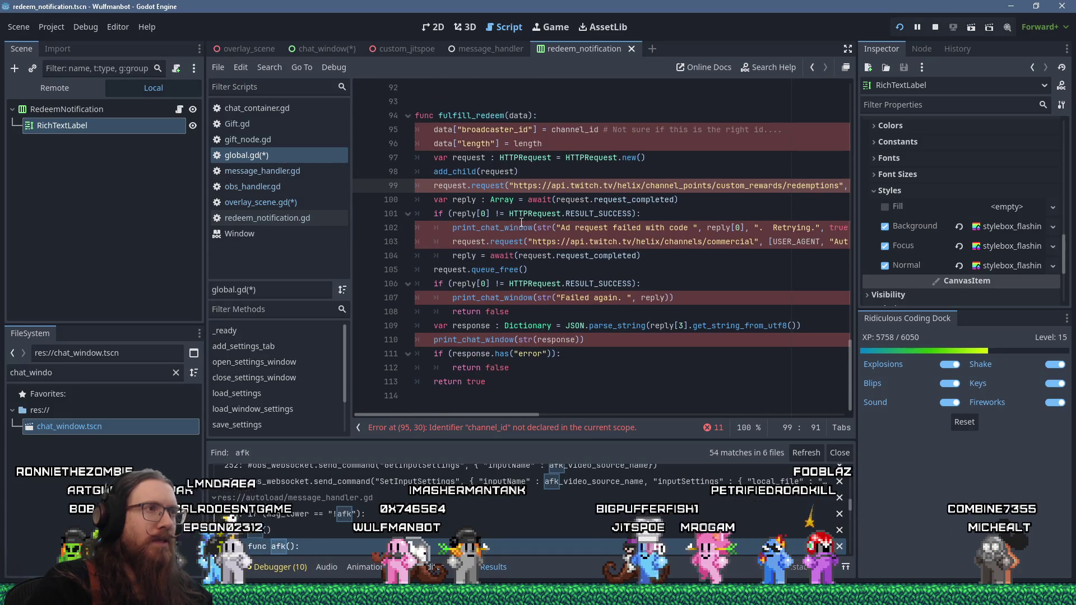
scroll(521, 222, up, 4)
scroll(521, 222, down, 4)
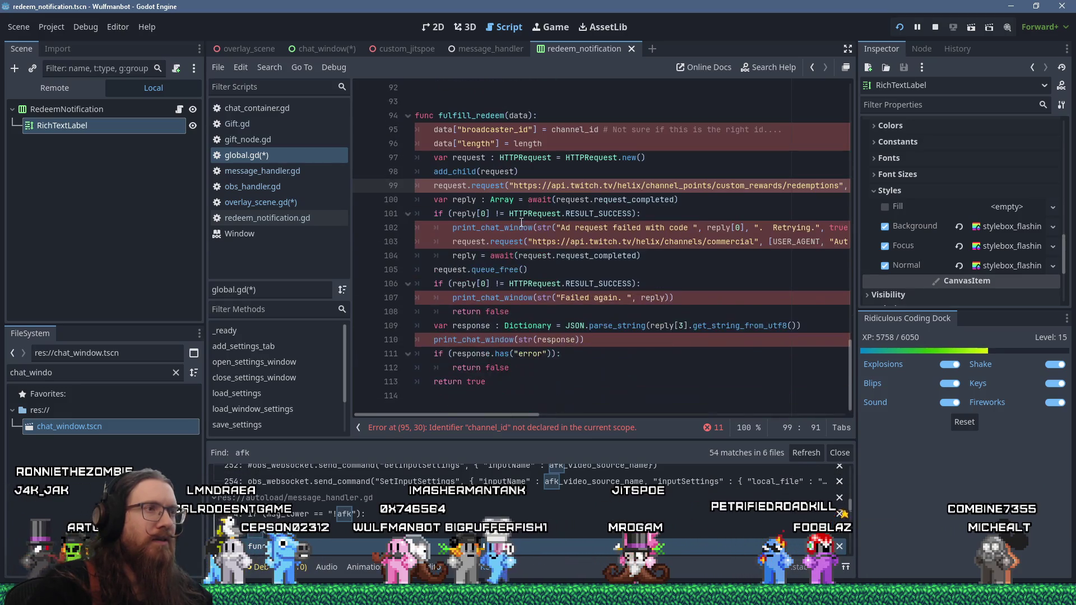
drag(515, 394, 416, 105)
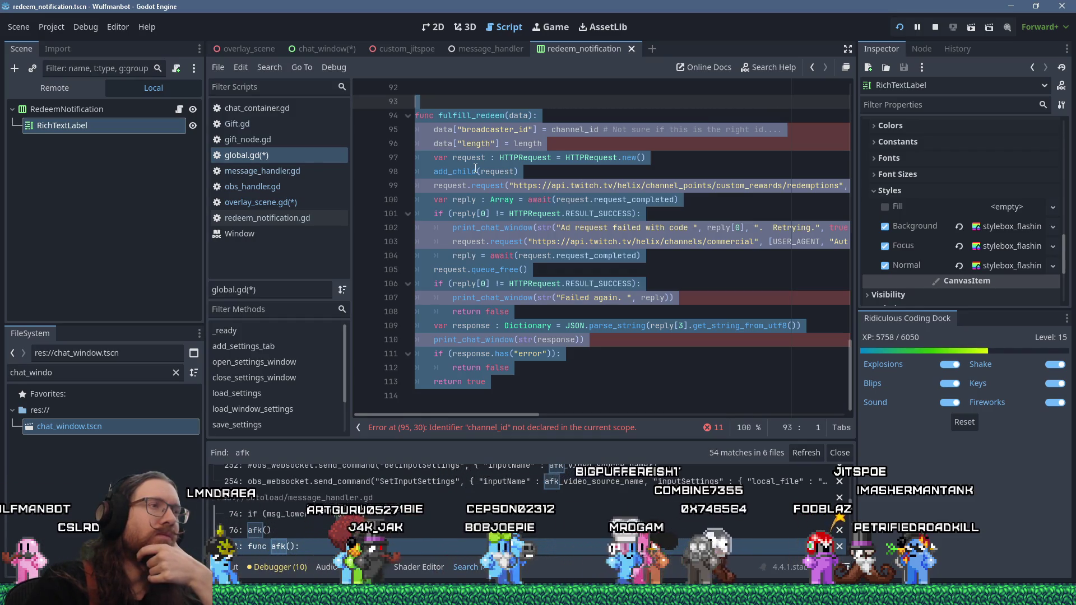
right_click(475, 168)
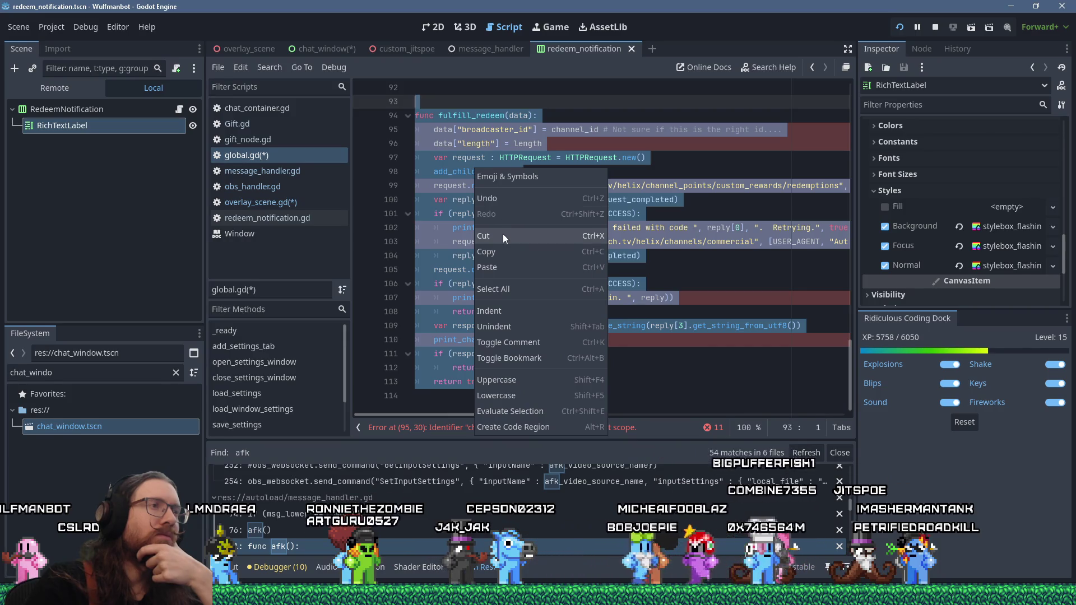
Step: Cut fulfill_redeem from global.gd and paste it onto the last line of Gift.gd
click(503, 236)
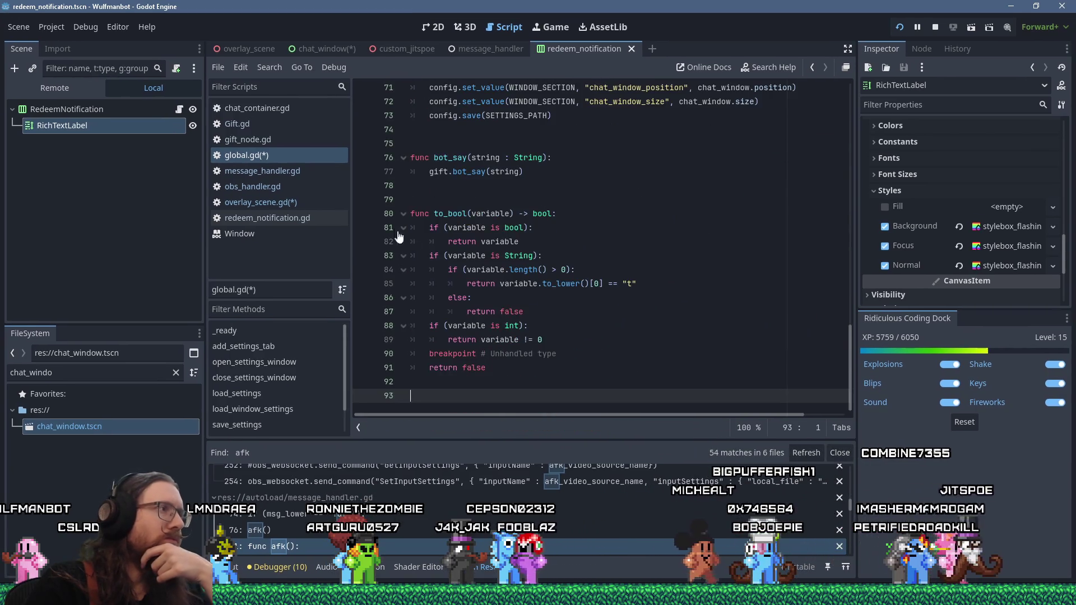
click(262, 124)
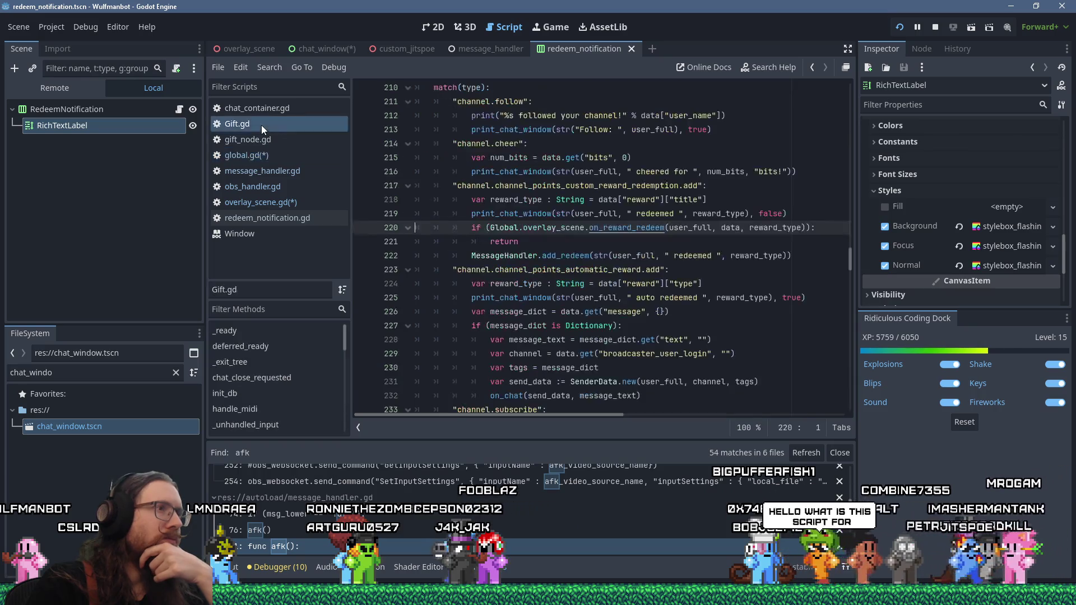
drag(846, 261, 832, 412)
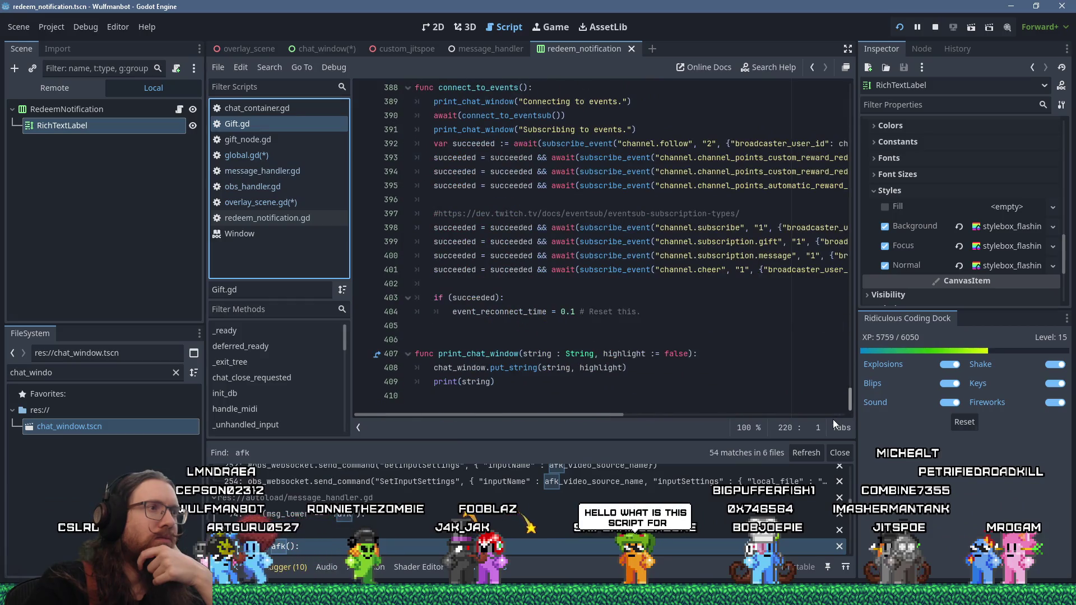
scroll(687, 367, up, 1)
scroll(687, 357, down, 1)
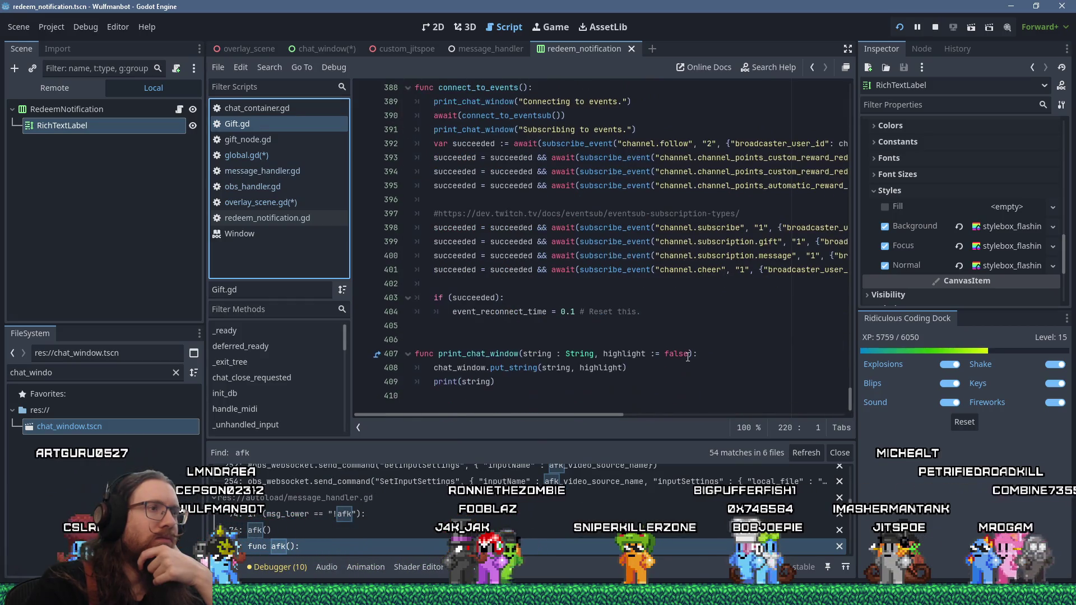
click(545, 399)
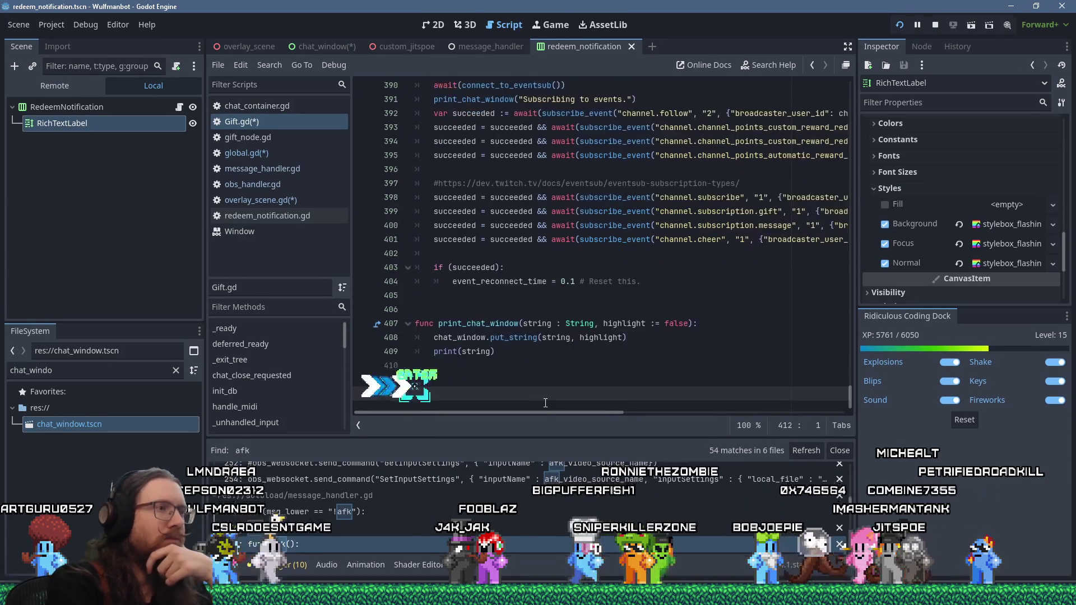
key(shift+Insert)
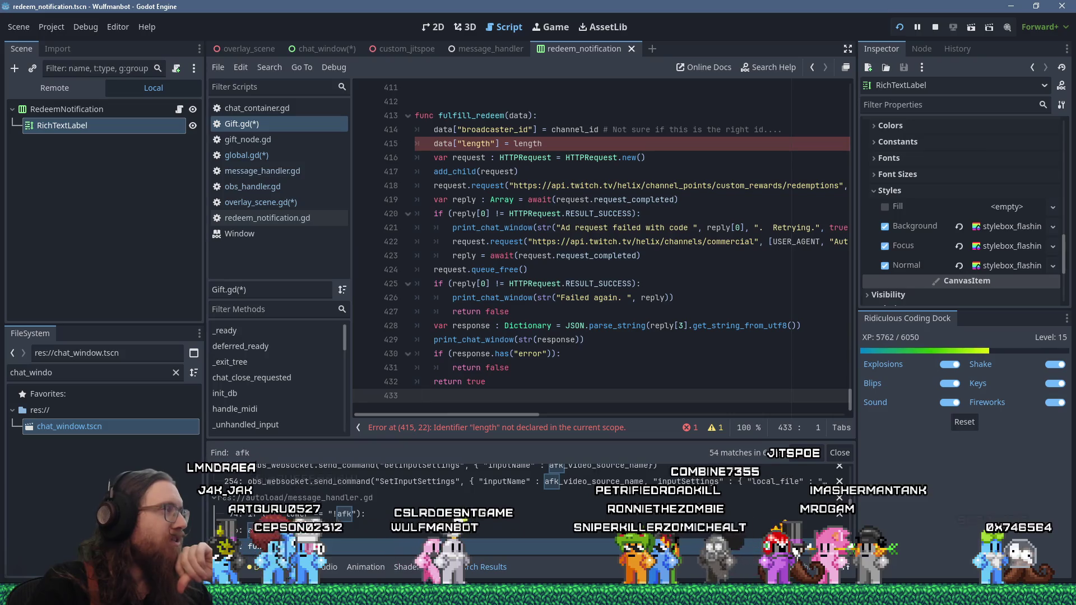
key(alt+Tab)
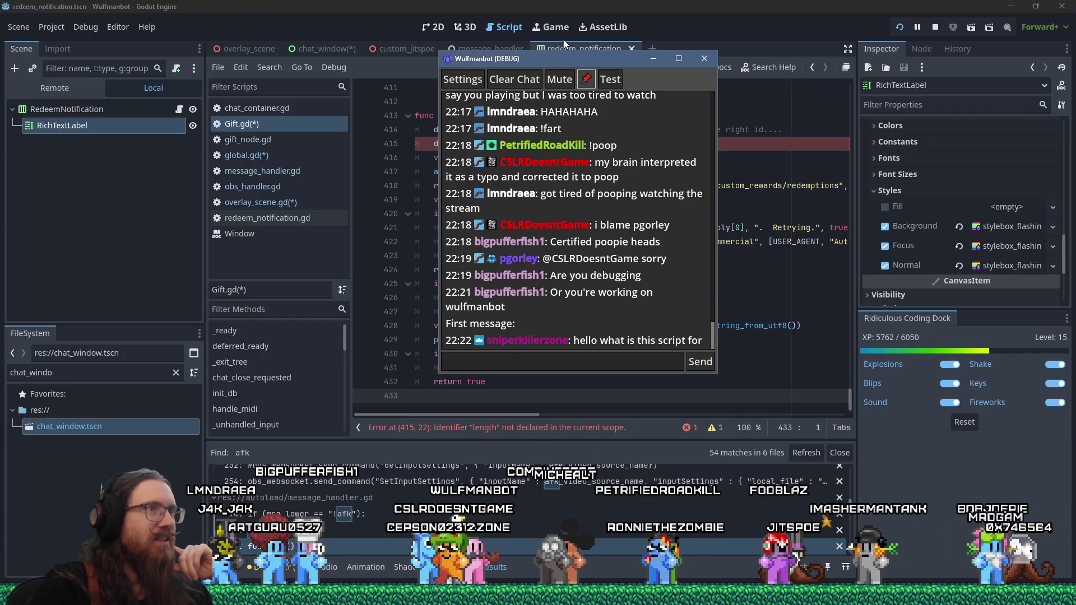
Step: Move the Wulfmanbot (DEBUG) chat window to the left edge, clear of the code
drag(581, 67, 600, 71)
key(alt+Tab)
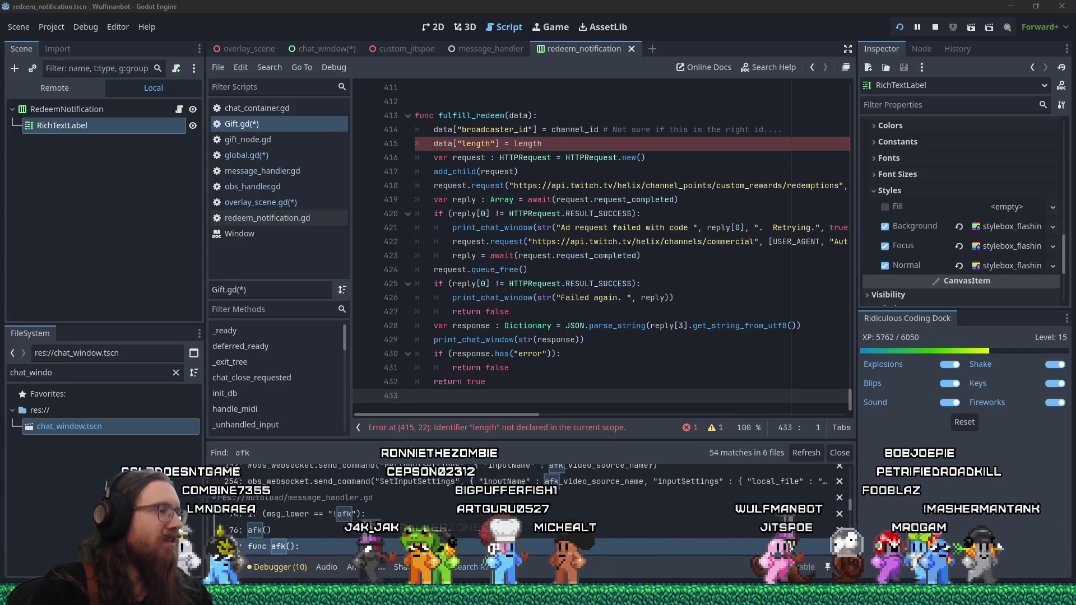
key(alt+Tab)
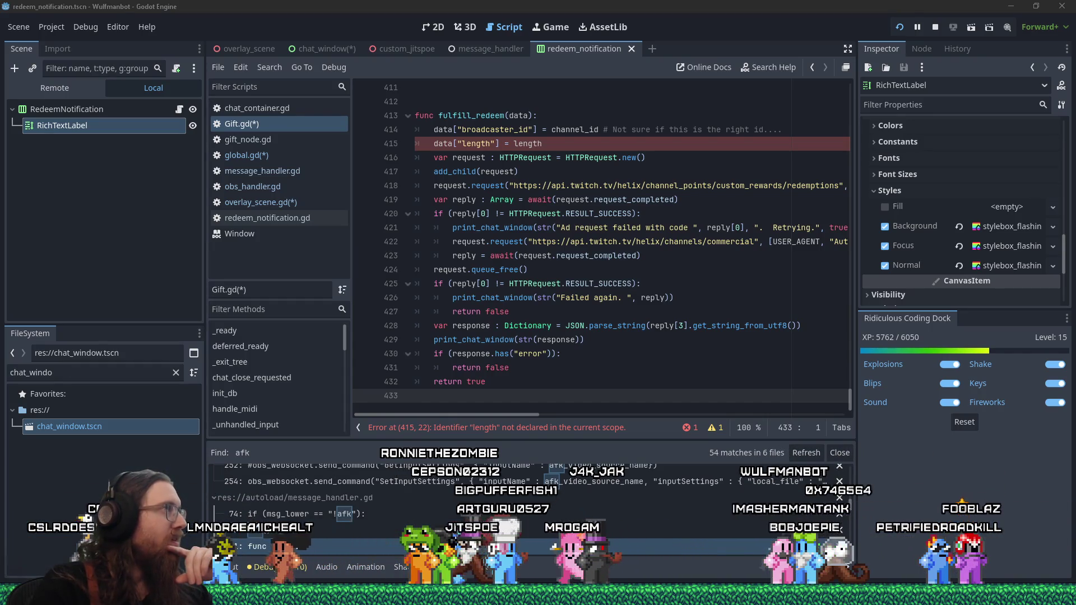
key(alt+Tab)
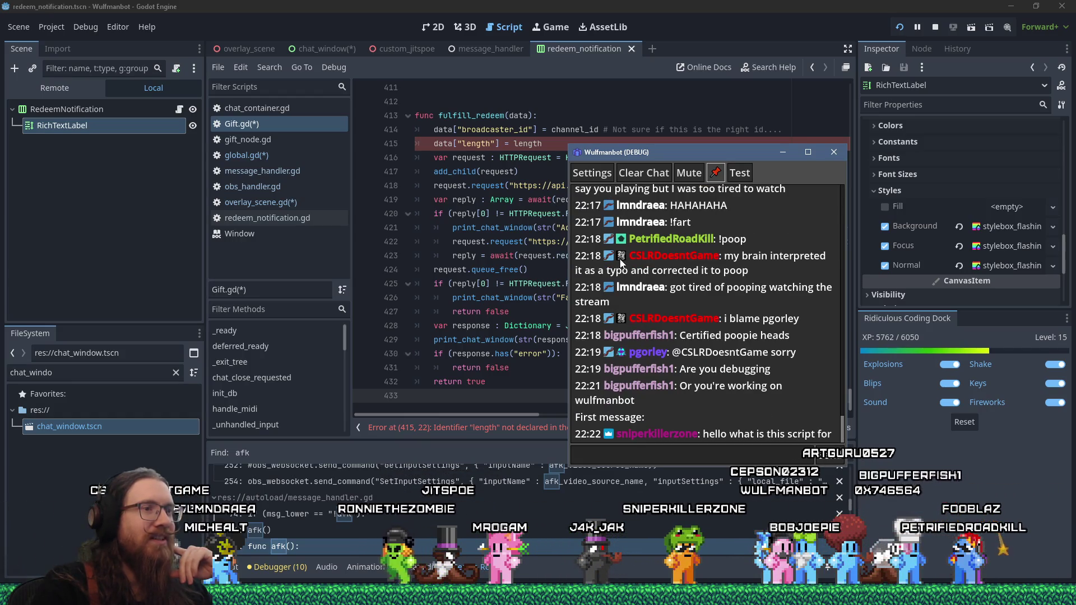
drag(822, 152, 15, 136)
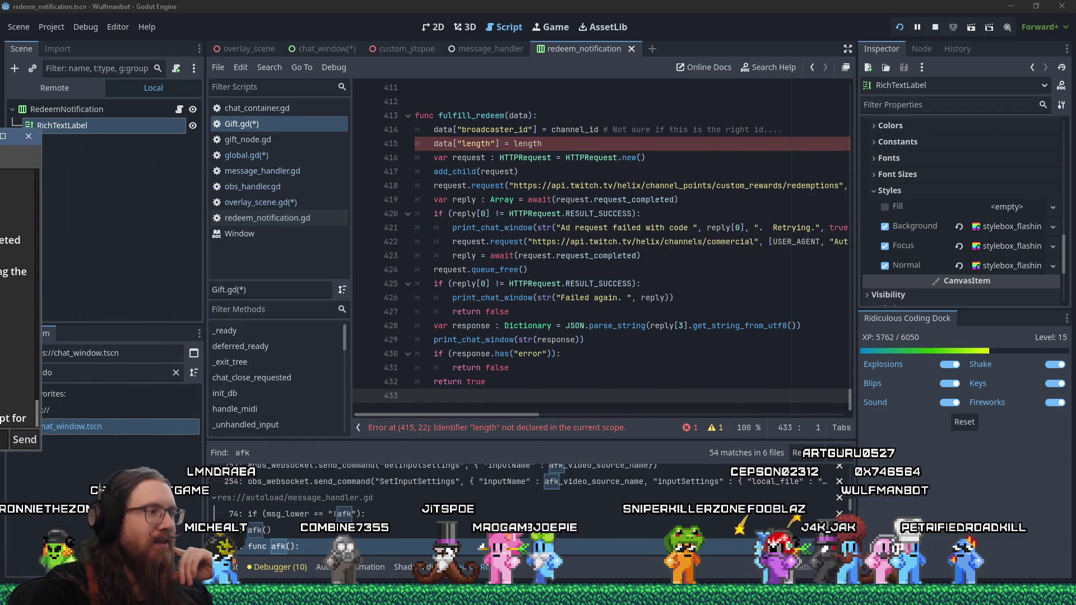
key(alt+Tab)
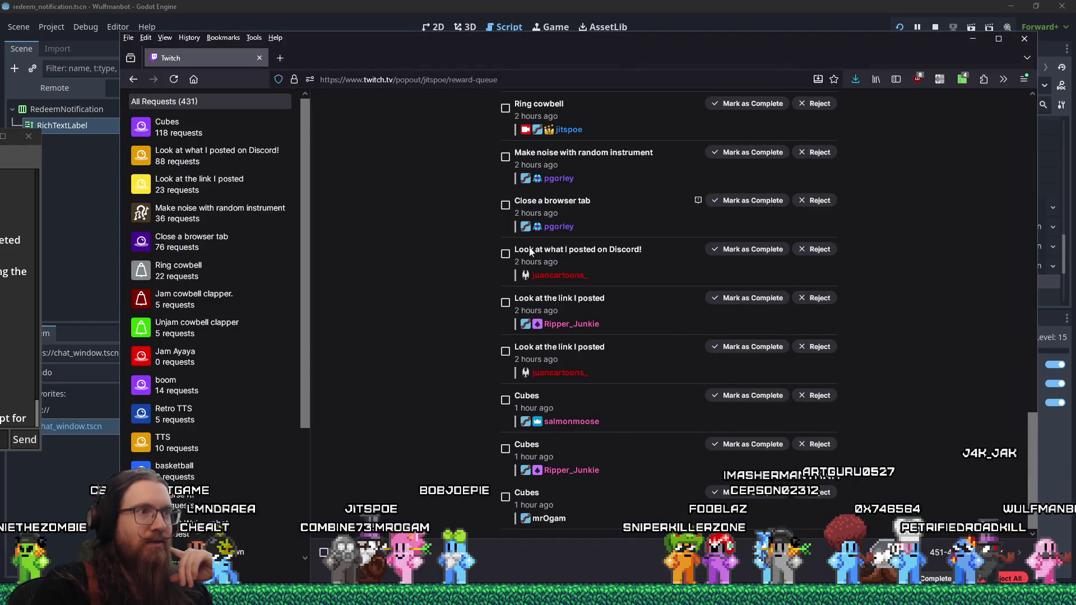
Step: Scroll back through older requests in the Twitch reward queue and category list
scroll(503, 382, up, 10)
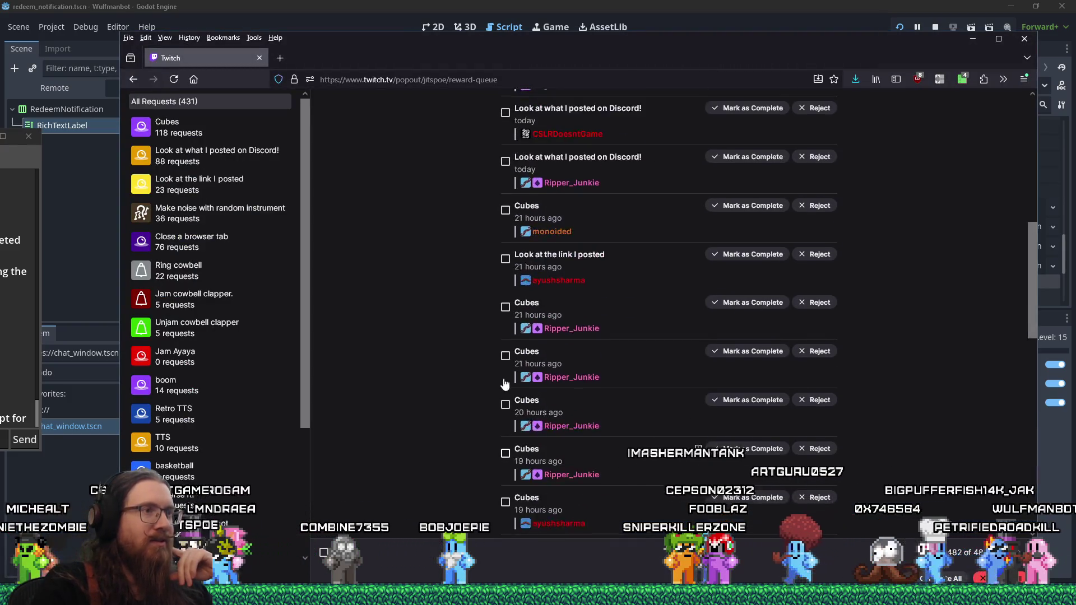
scroll(503, 381, up, 5)
mouse_move(311, 316)
mouse_down()
mouse_move(306, 402)
mouse_move(275, 223)
mouse_move(303, 484)
mouse_move(274, 223)
mouse_up()
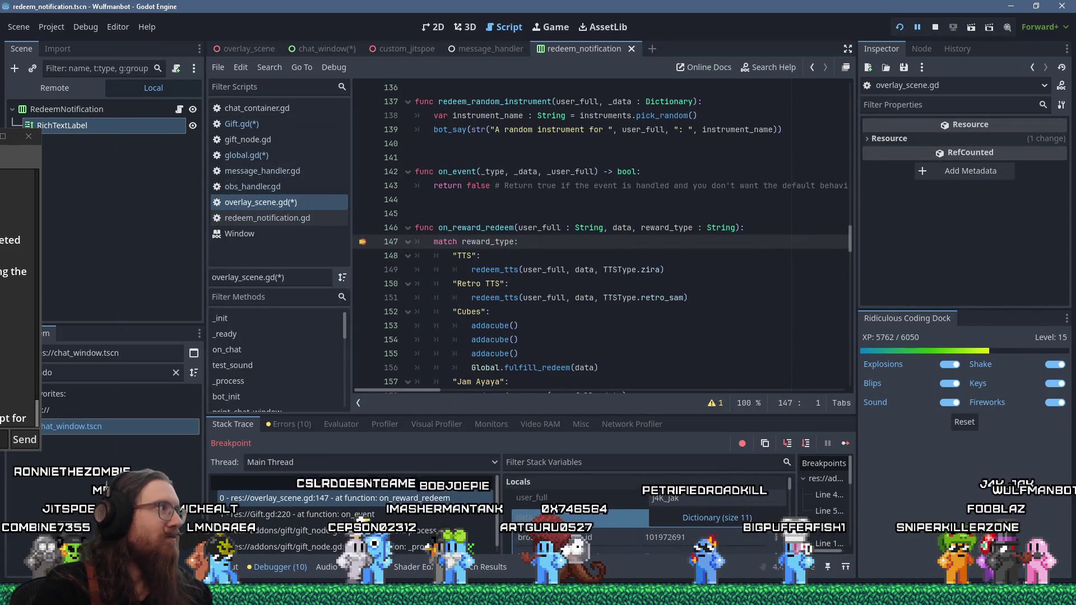
Step: Resume the debugger past the breakpoint and bring up Firefox's Update Redemption Status docs
click(846, 443)
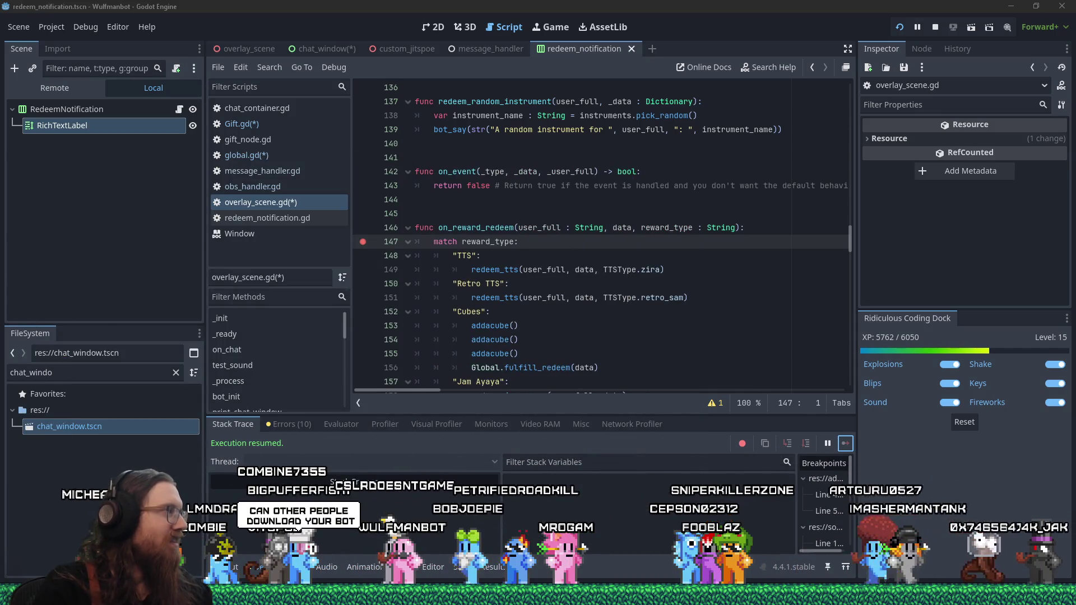
mouse_move(538, 597)
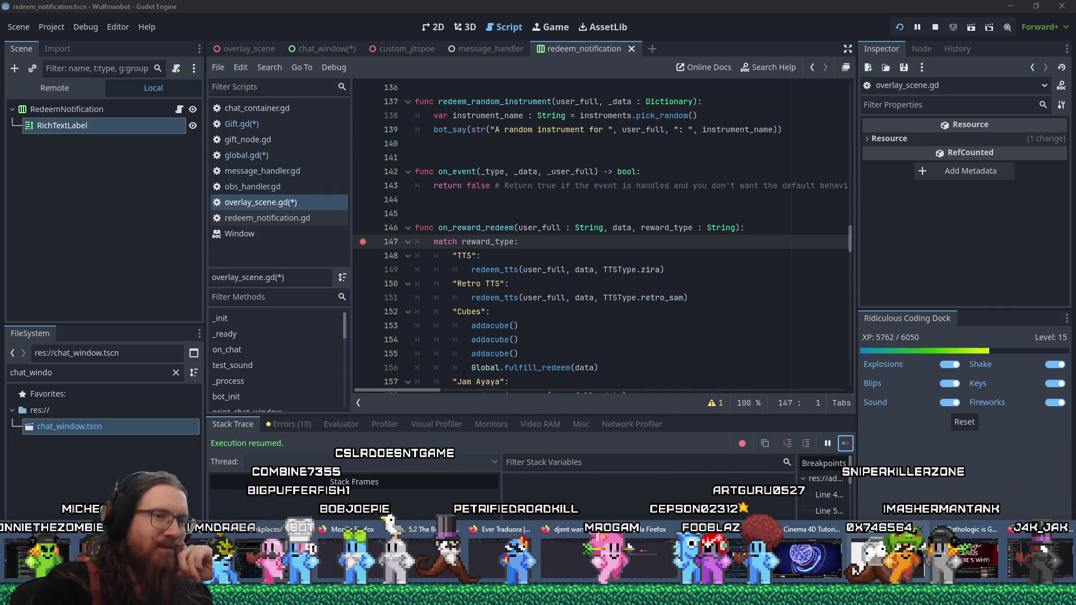
click(906, 558)
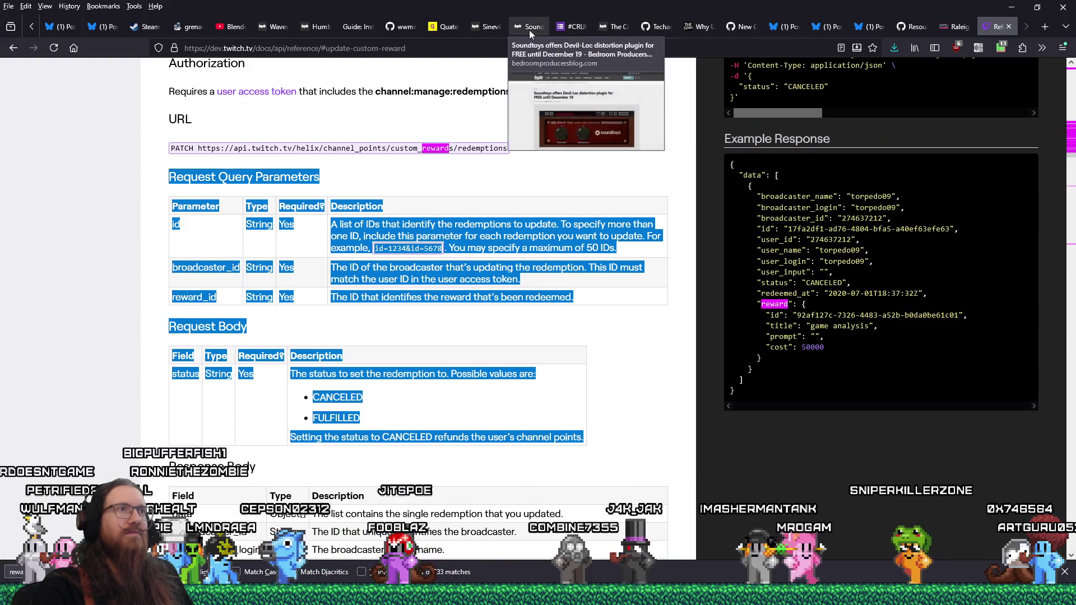
Step: Switch to the BSP guide thread, enlarge its post editing box, and start a new browser tab
click(355, 28)
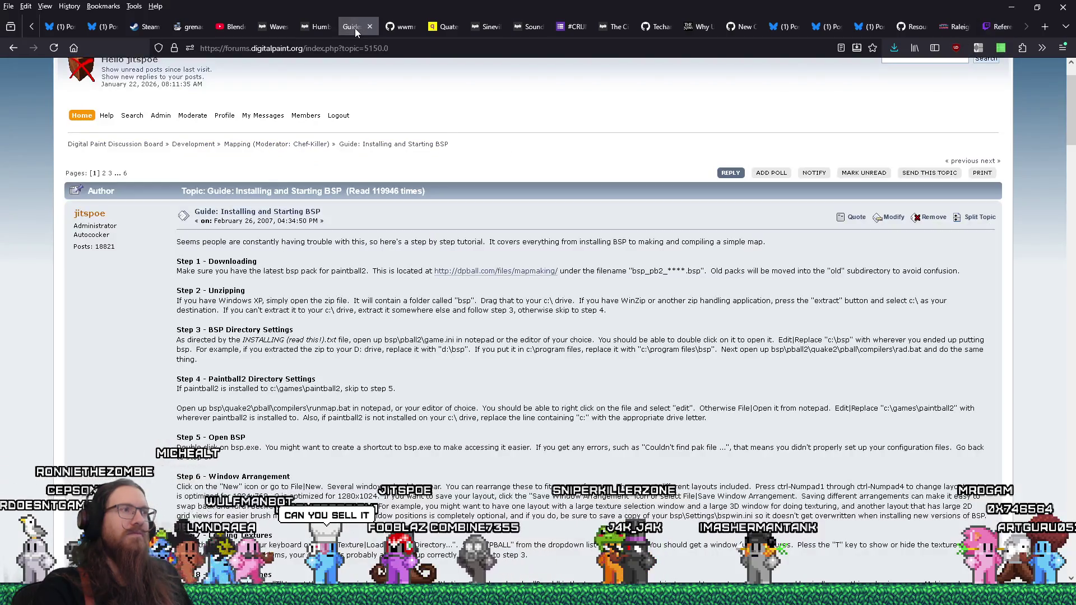
scroll(604, 374, down, 15)
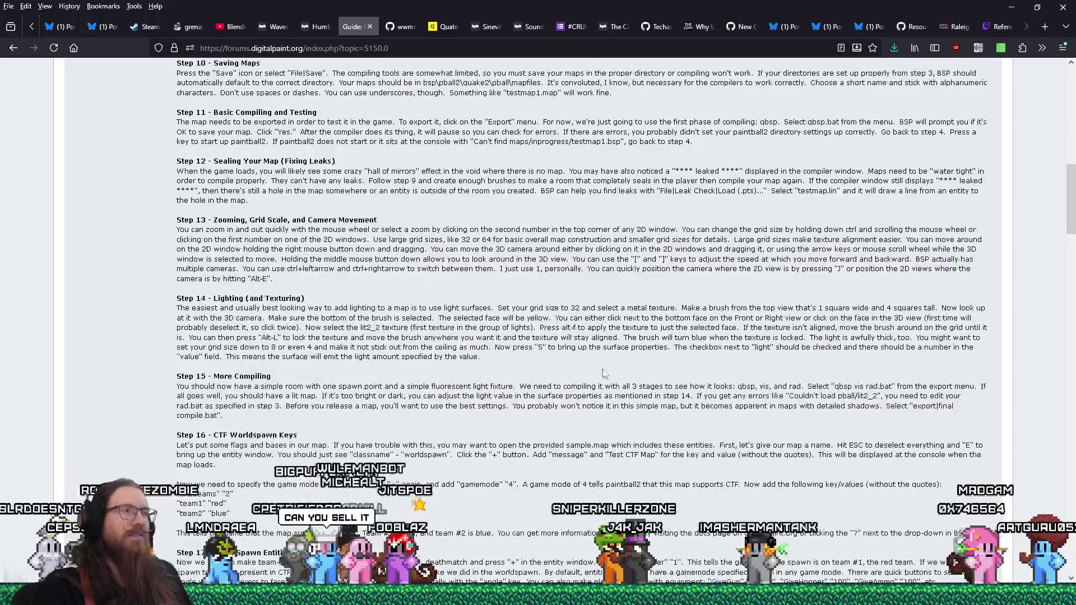
scroll(601, 365, up, 20)
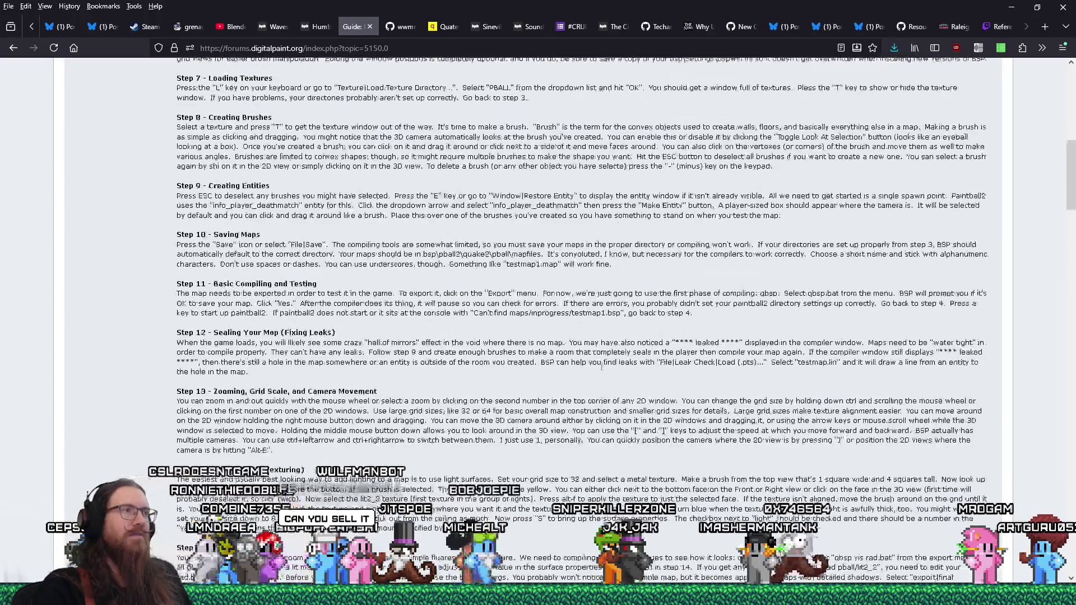
scroll(602, 367, down, 20)
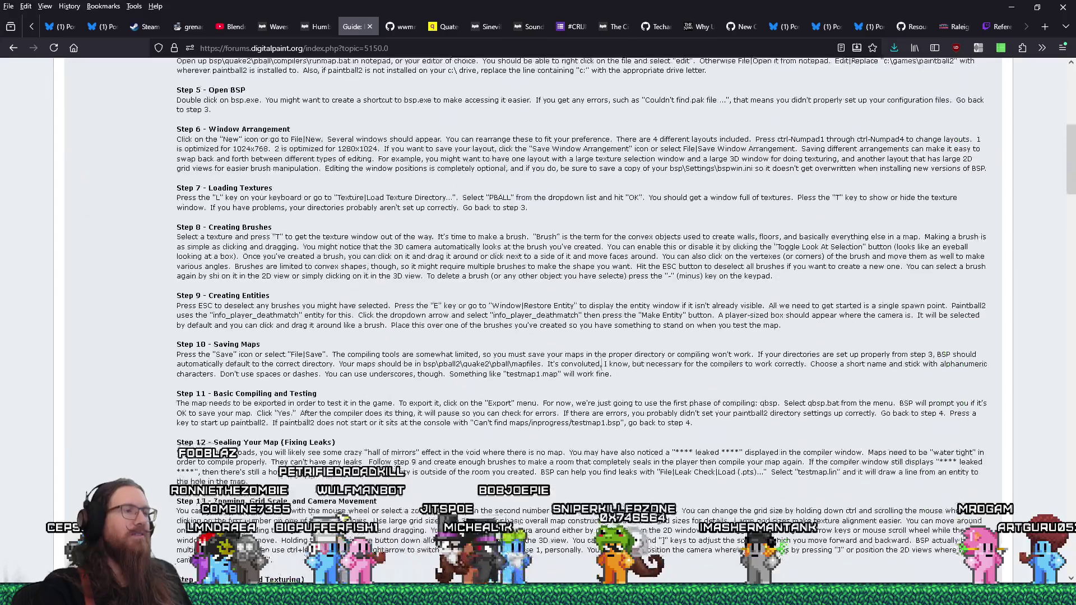
scroll(602, 370, down, 1)
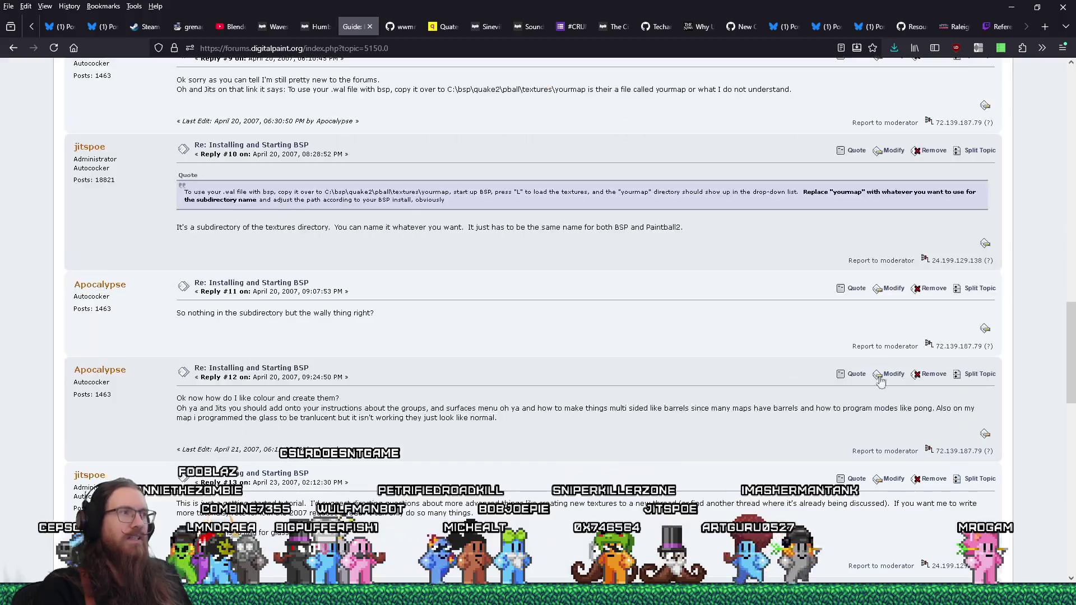
scroll(1025, 391, up, 15)
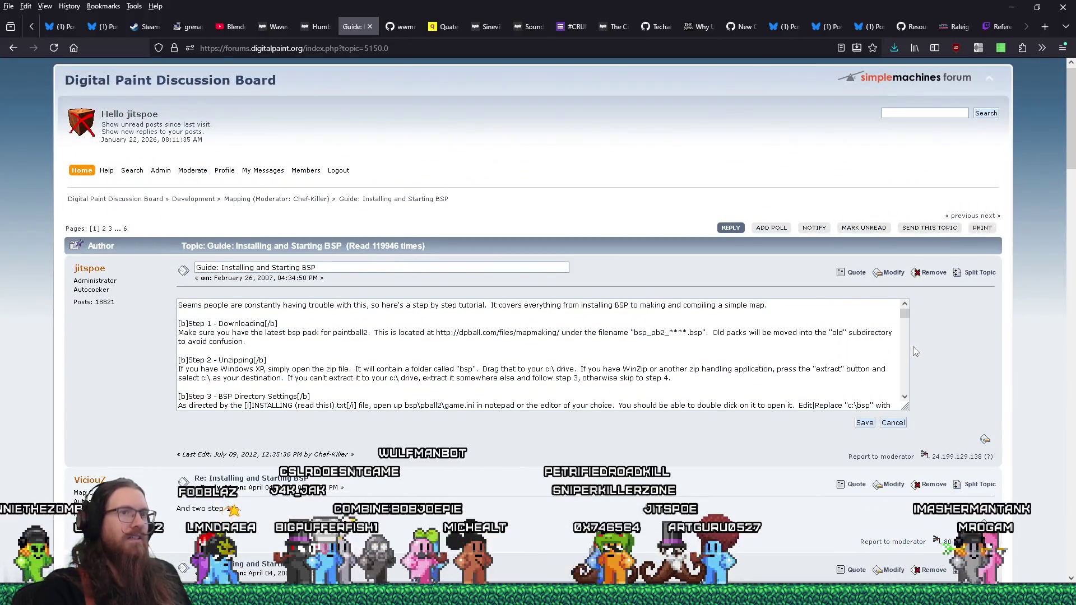
drag(907, 407, 952, 565)
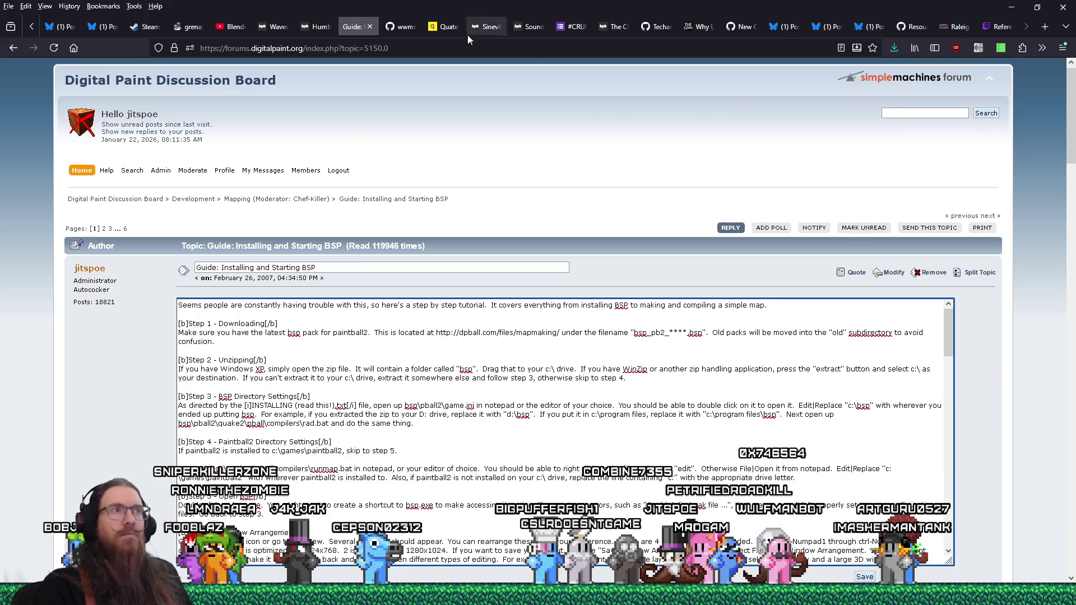
drag(350, 30, 860, 26)
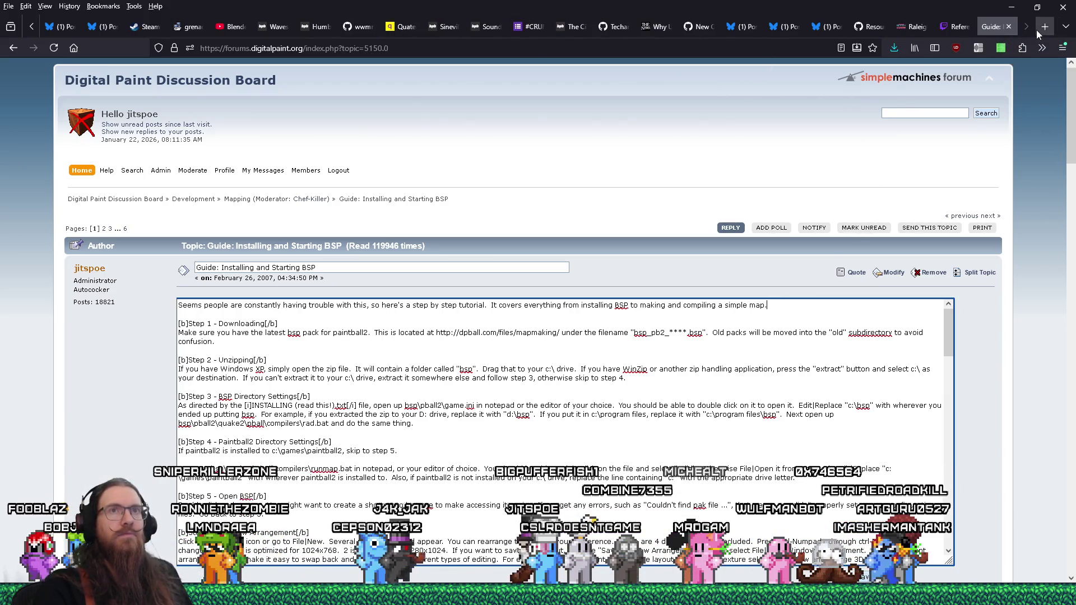
click(1044, 29)
Step: Load youtube.com in the new tab to reach the channel's page
text(youtueb)
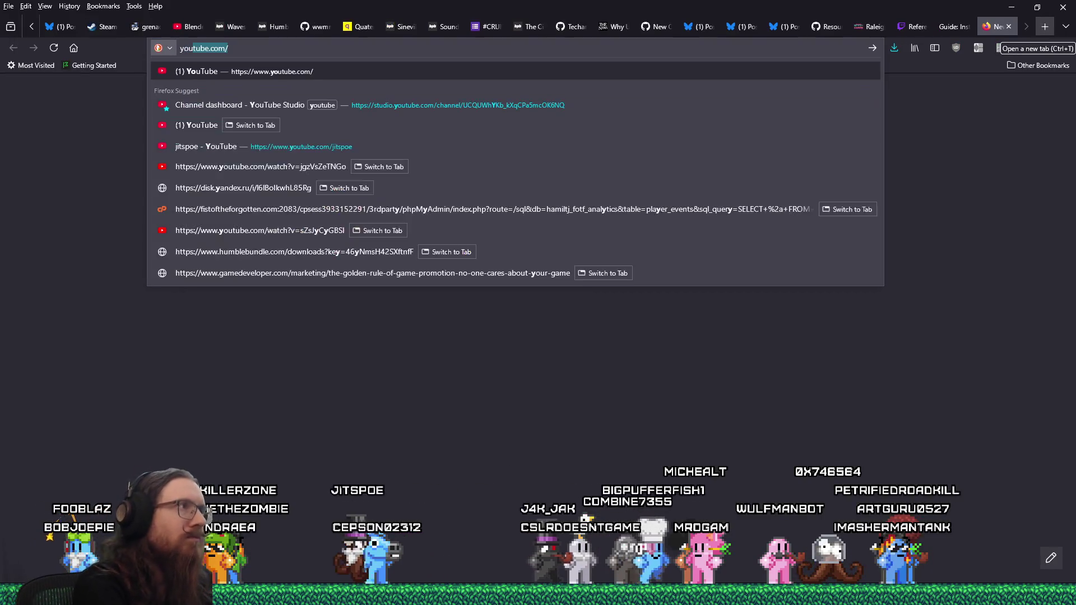
key(BackSpace)
key(BackSpace)
text(be)
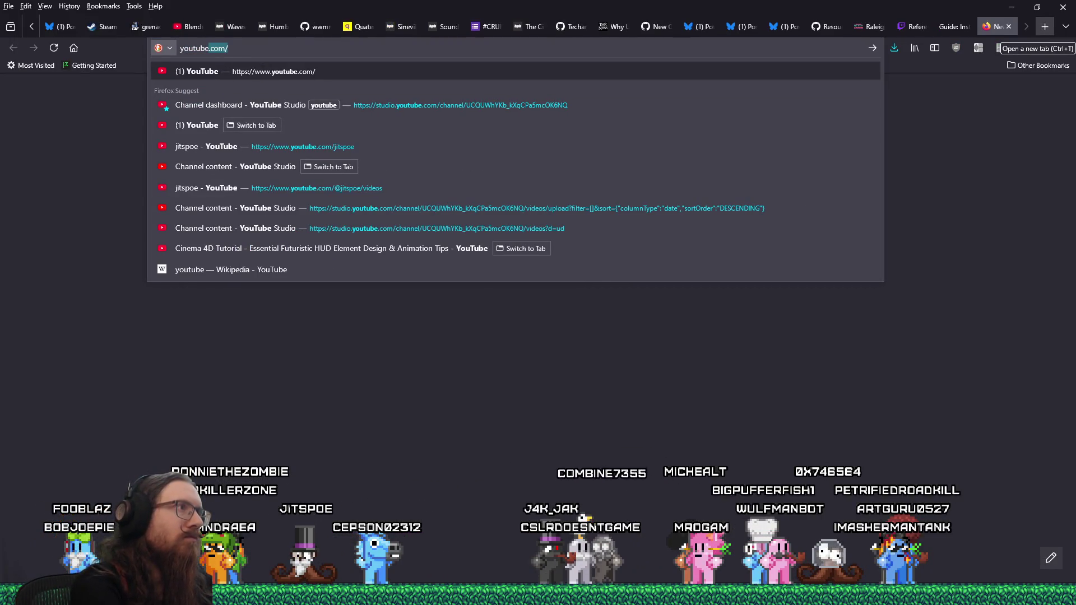
key(Right)
key(Right)
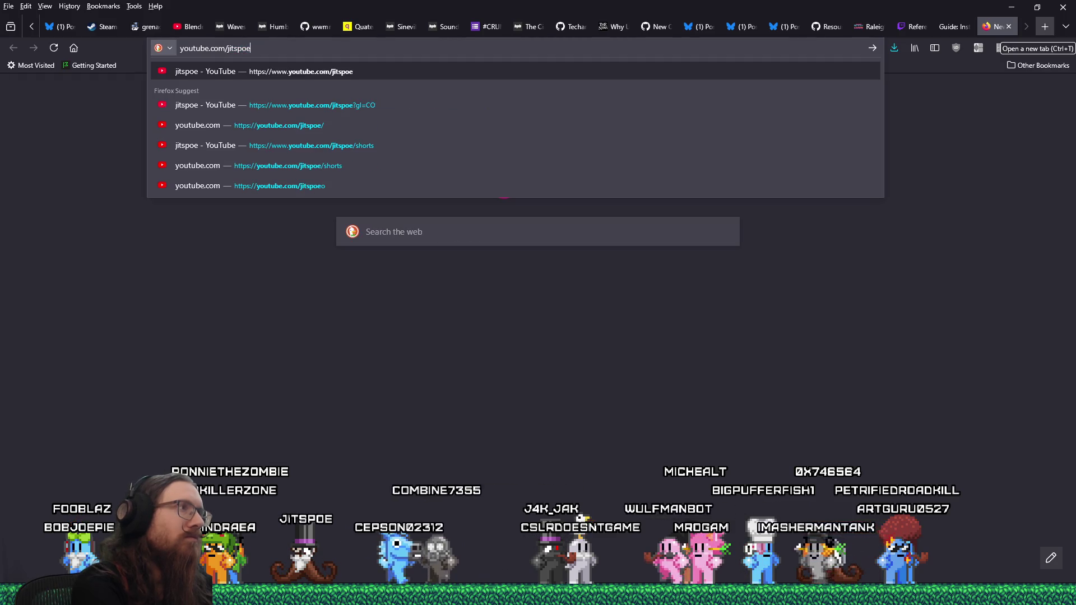
key(Return)
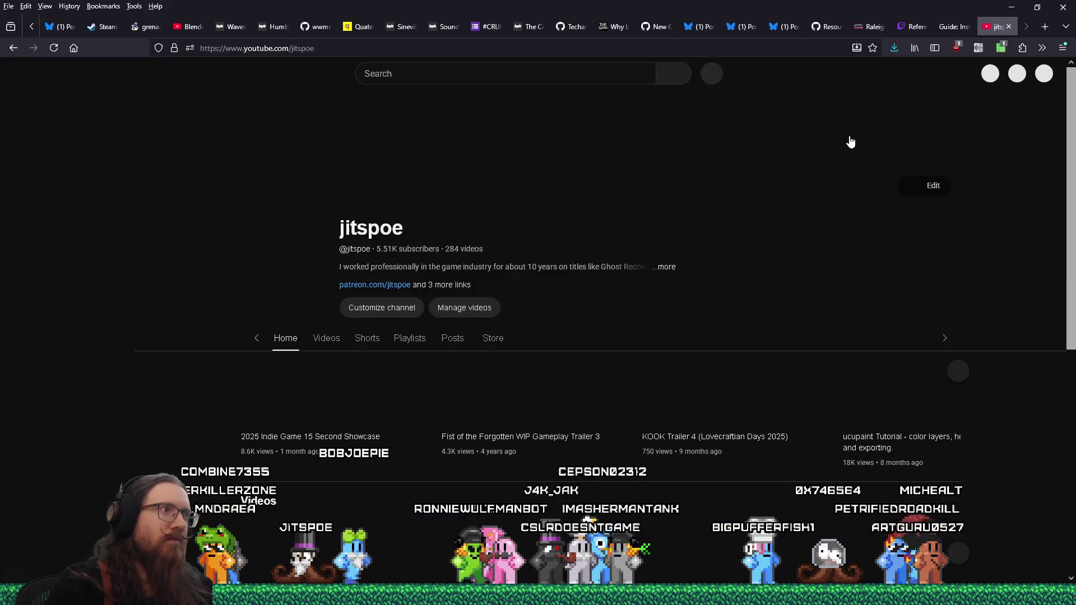
Step: Search the channel for 'bsp', open BSP Tutorial 001, and copy its URL
click(500, 337)
text(bsp)
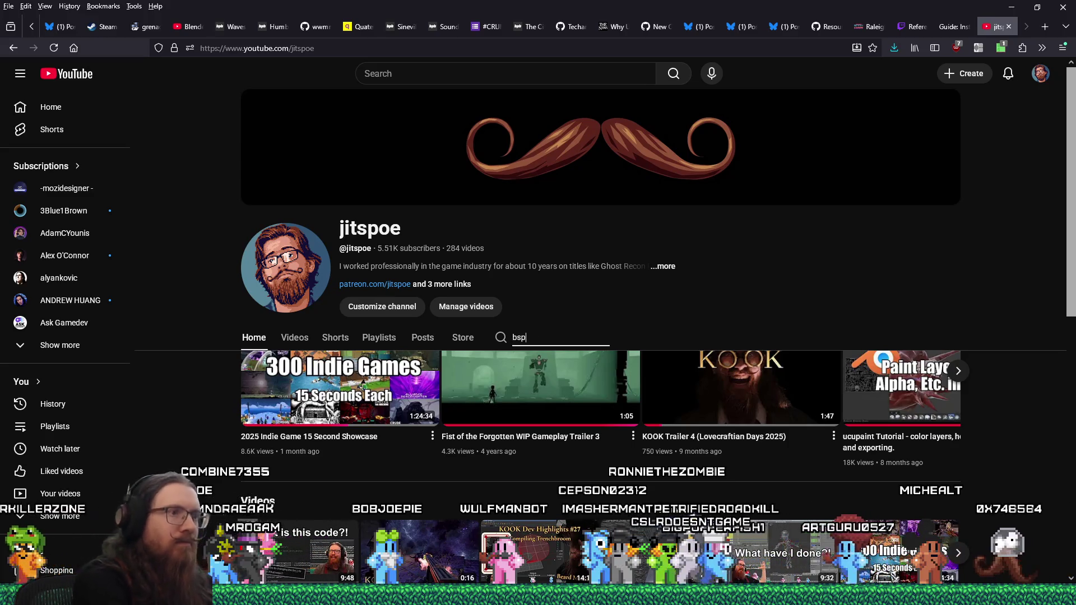
key(Return)
scroll(542, 302, down, 3)
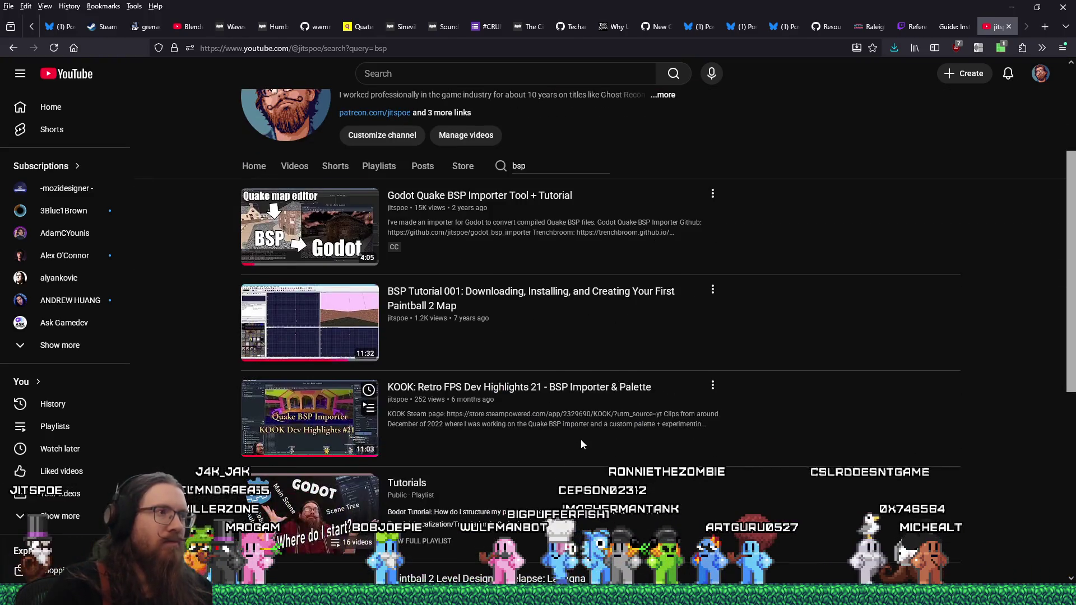
click(543, 301)
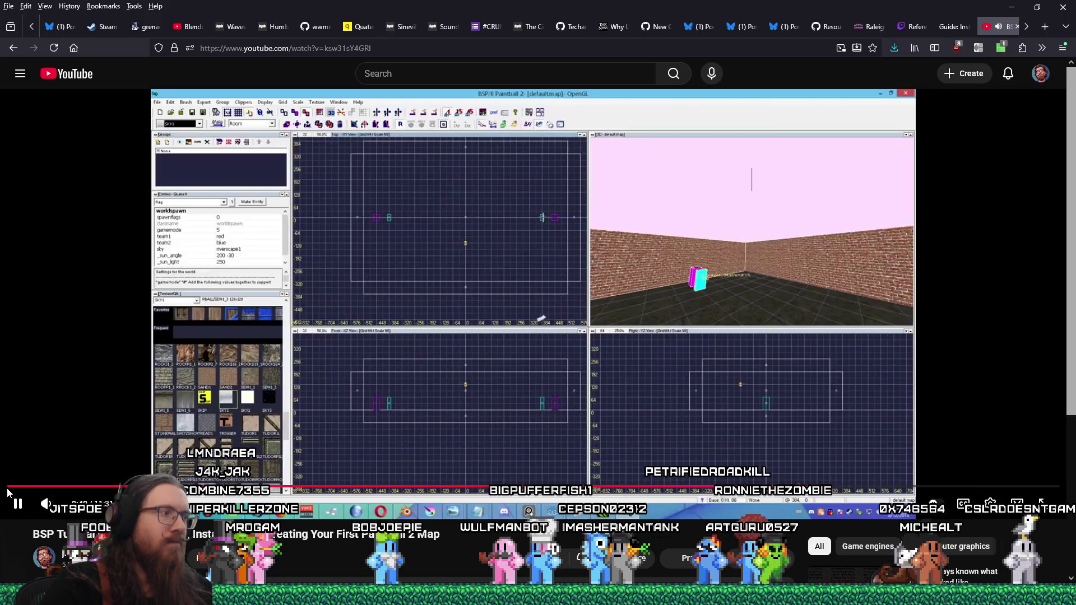
drag(14, 487, 4, 496)
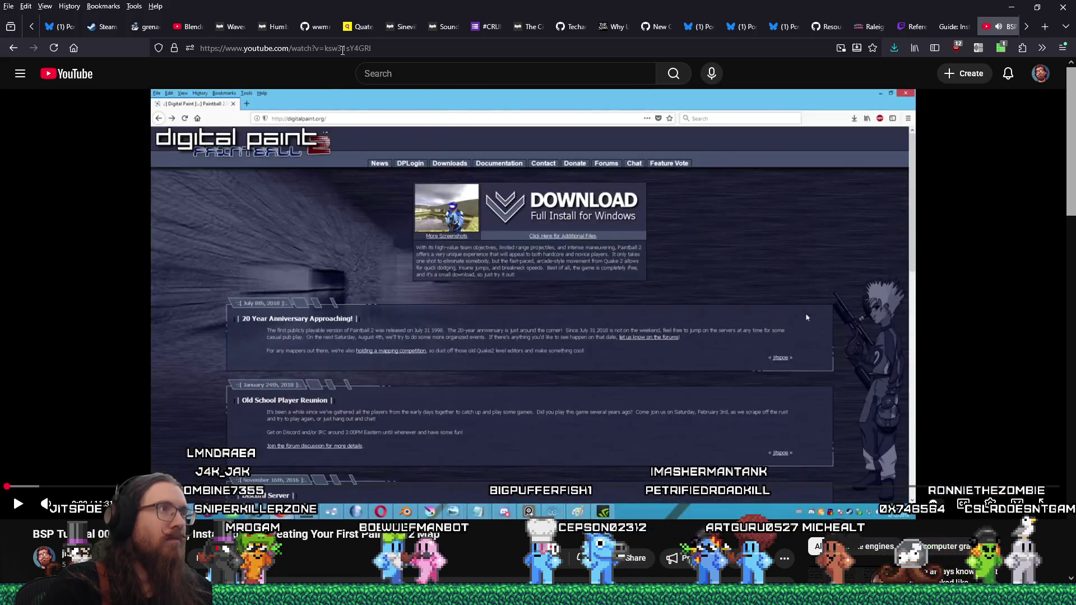
right_click(345, 48)
click(363, 117)
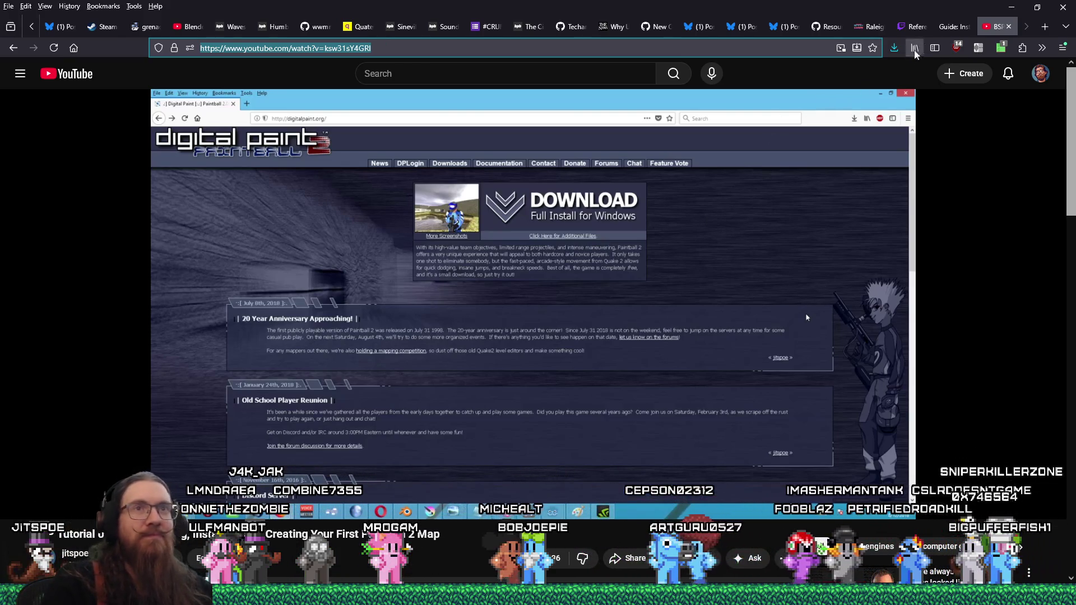
click(945, 34)
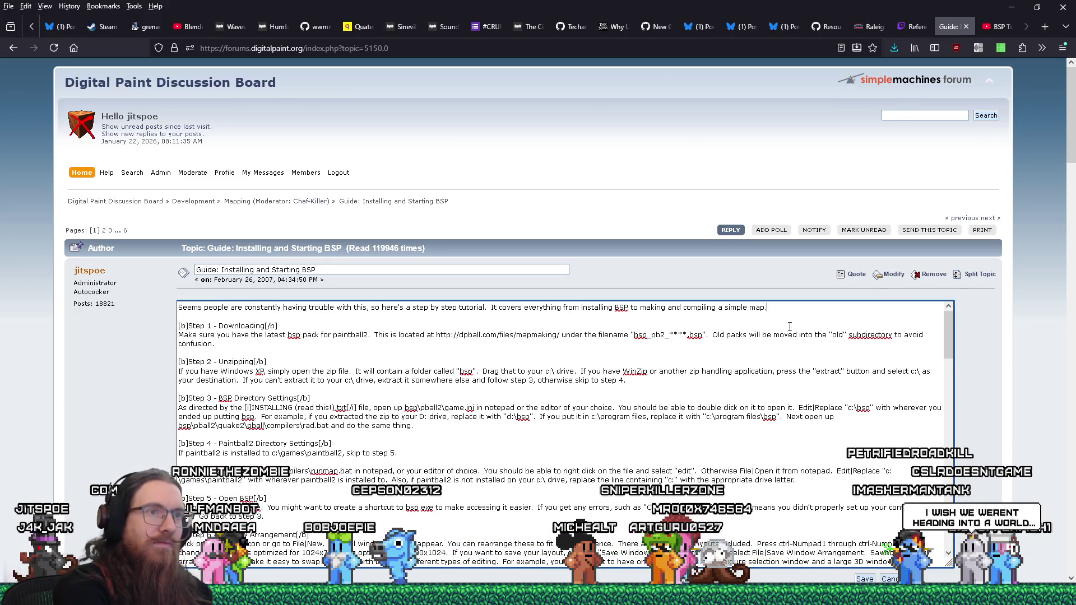
Step: Insert an 'UPDATE: I have a video tutorial, now:' line after the guide's opening sentence
key(Return)
key(Return)
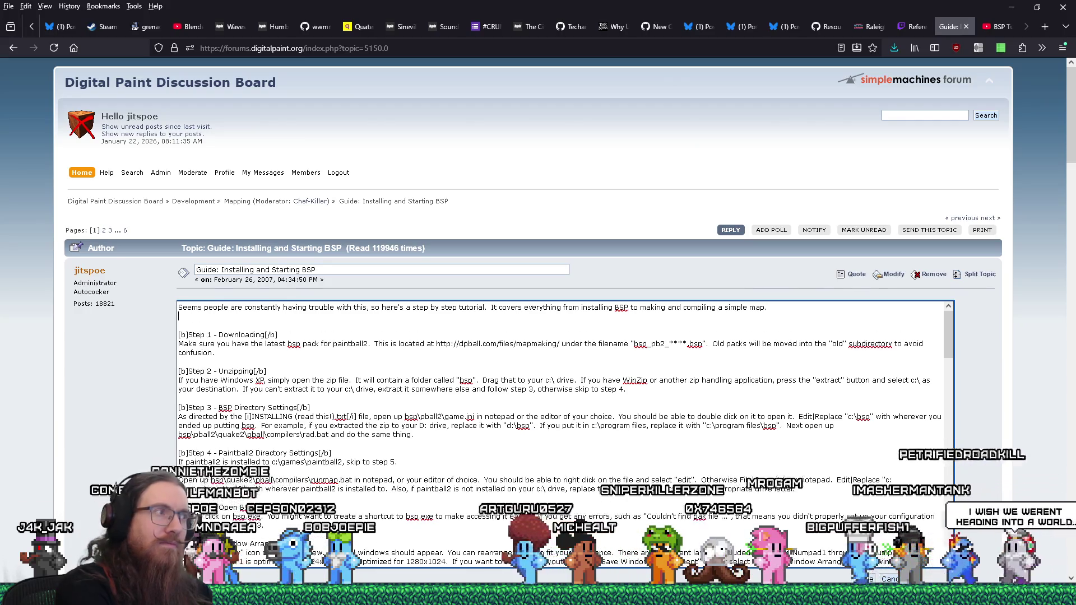
key(BackSpace)
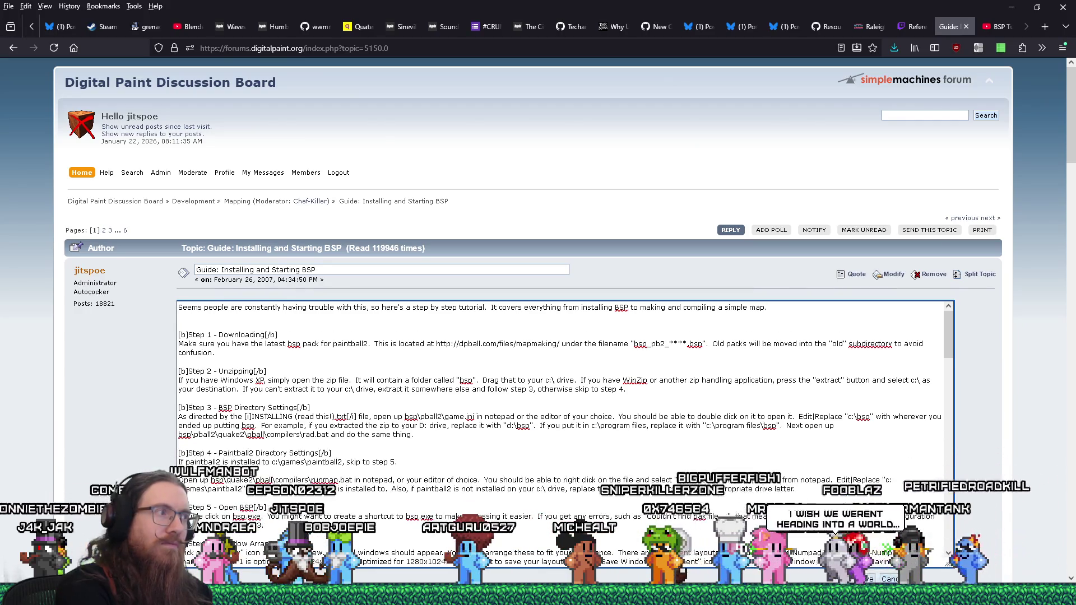
key(Return)
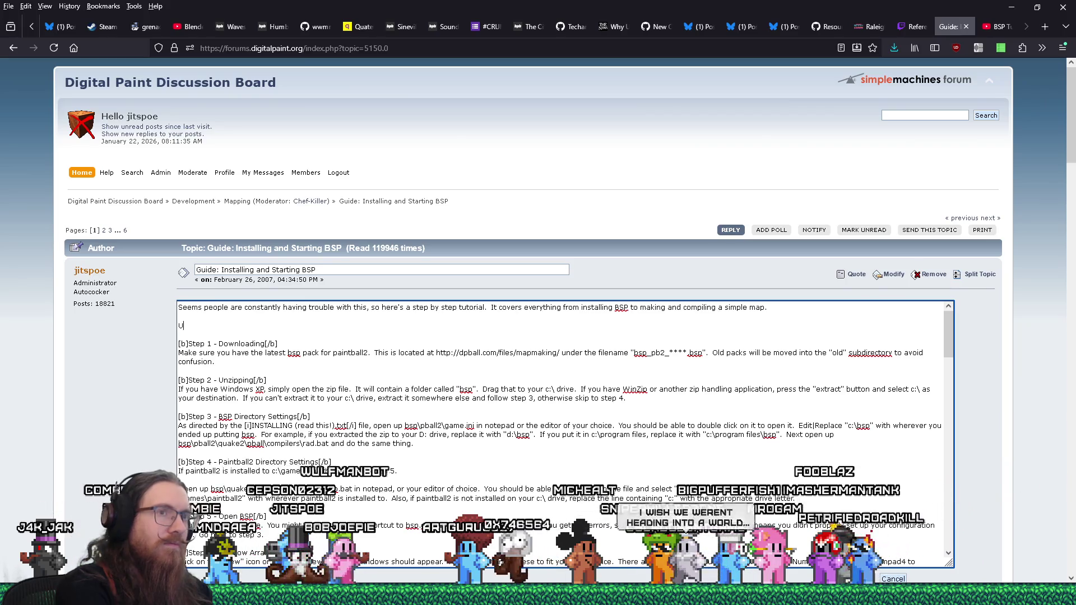
text(PDATE)
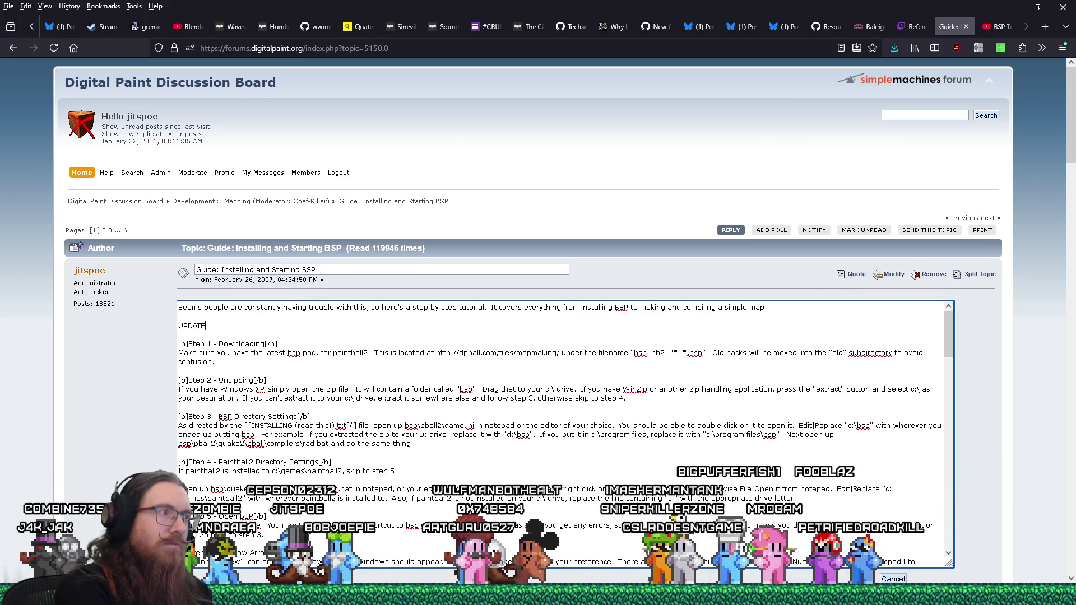
text(: I ha)
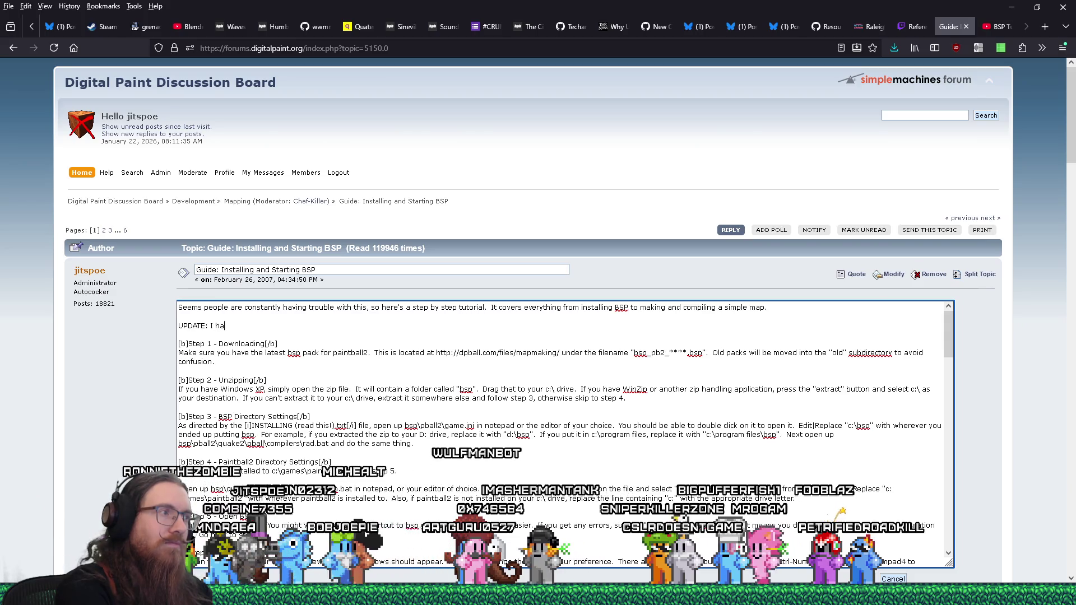
text(ve a video tutorial, now: https://www.youtube.com/watch?v=ksw31sY4GRI)
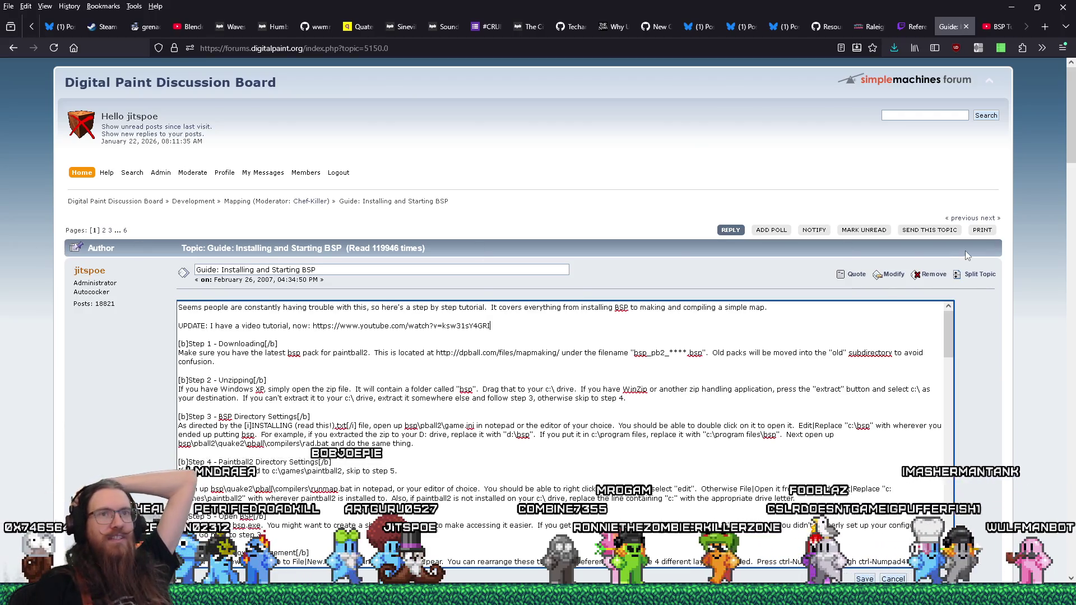
click(60, 268)
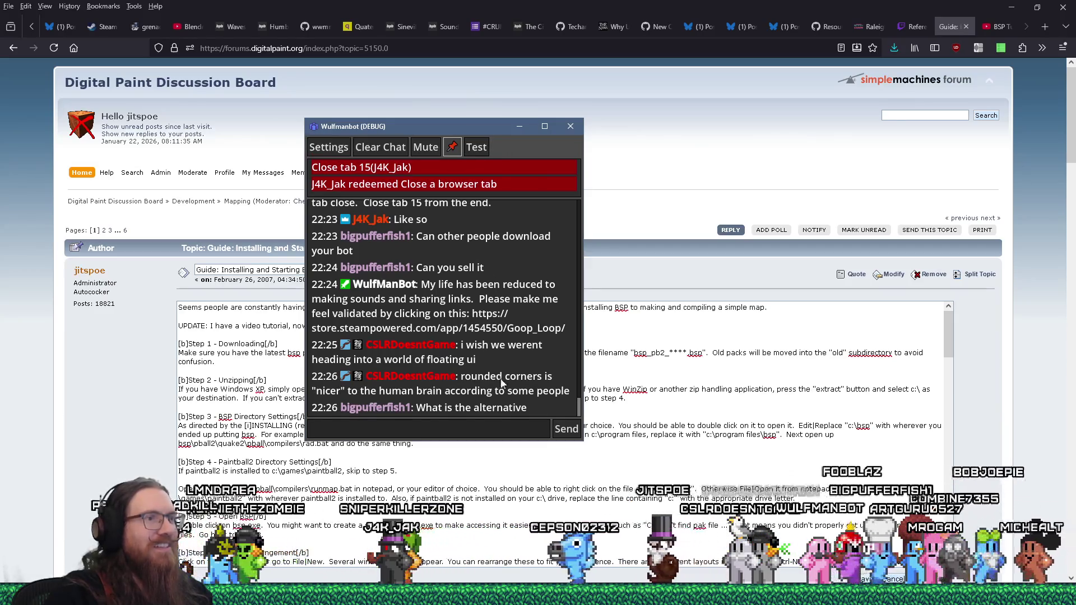
drag(499, 130, 0, 134)
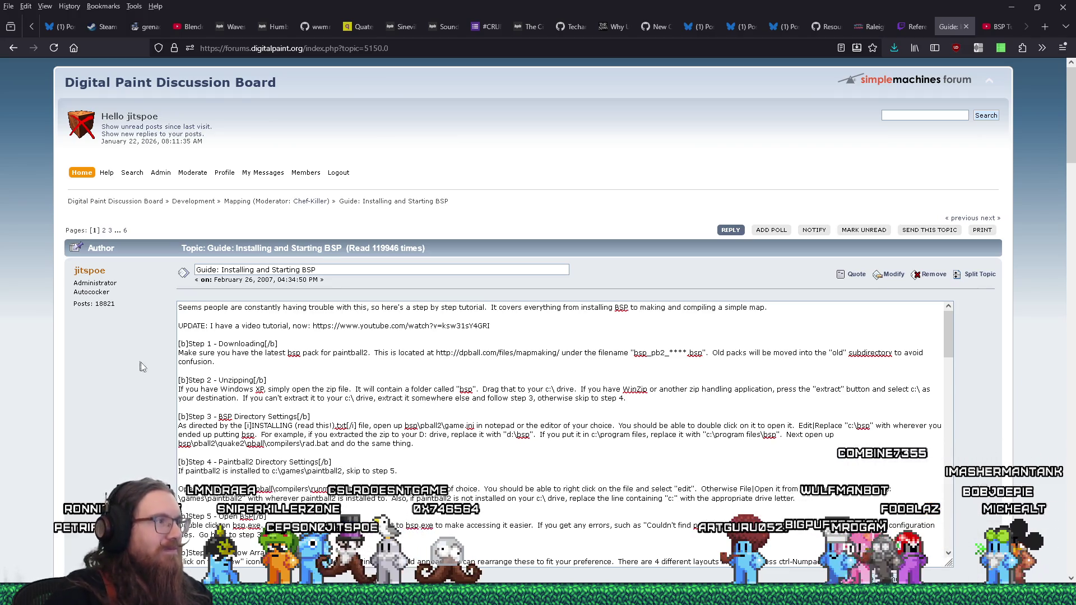
Step: Review the quick-edit text of the BSP guide's opening post
click(185, 315)
scroll(640, 363, down, 2)
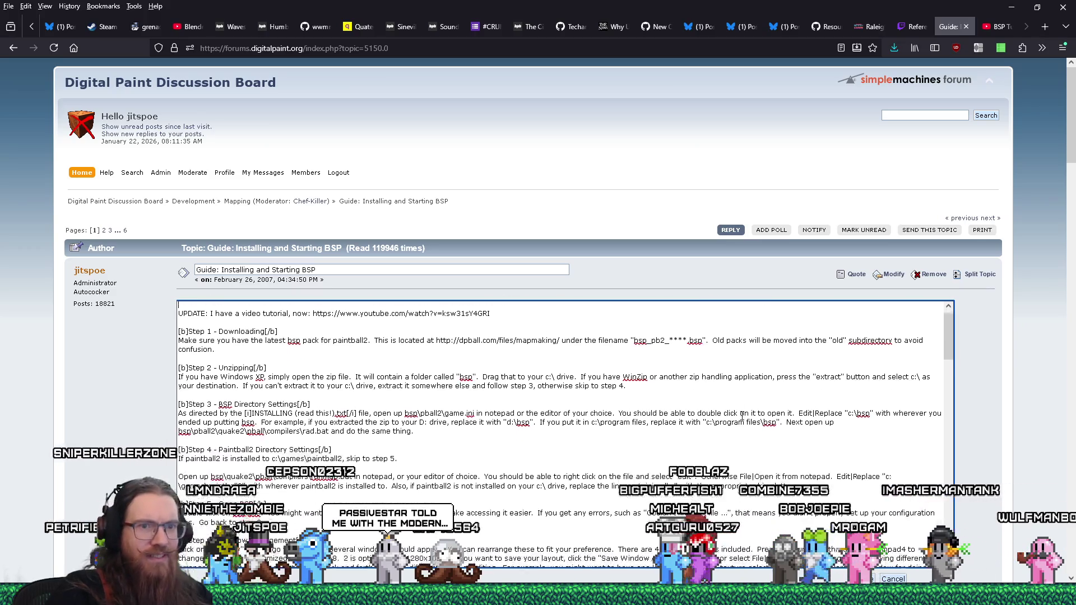
click(976, 346)
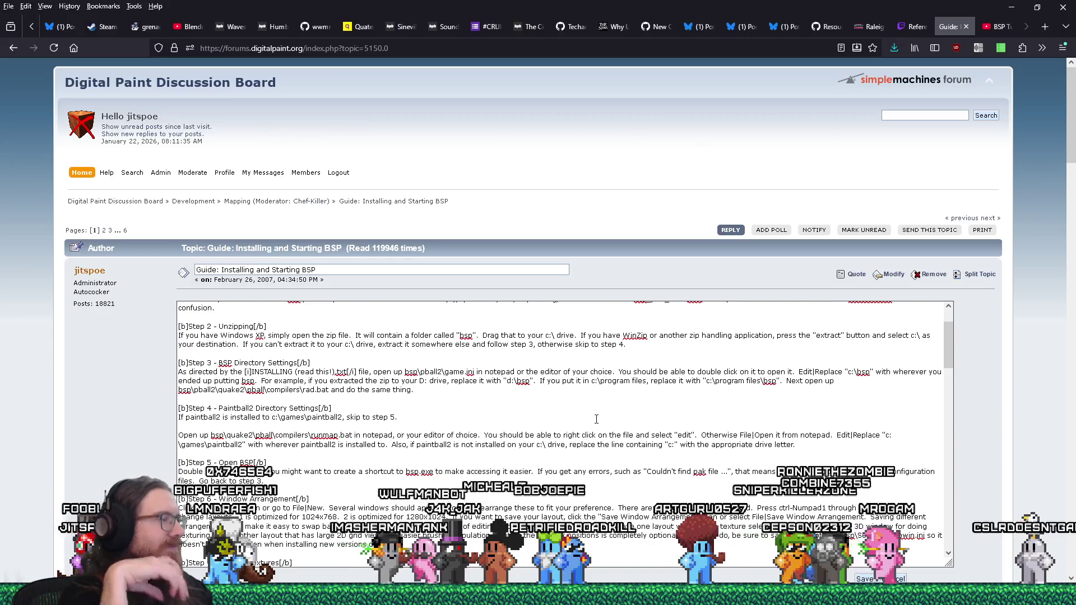
mouse_move(947, 336)
mouse_down()
mouse_move(946, 512)
mouse_move(945, 353)
mouse_move(933, 310)
mouse_up()
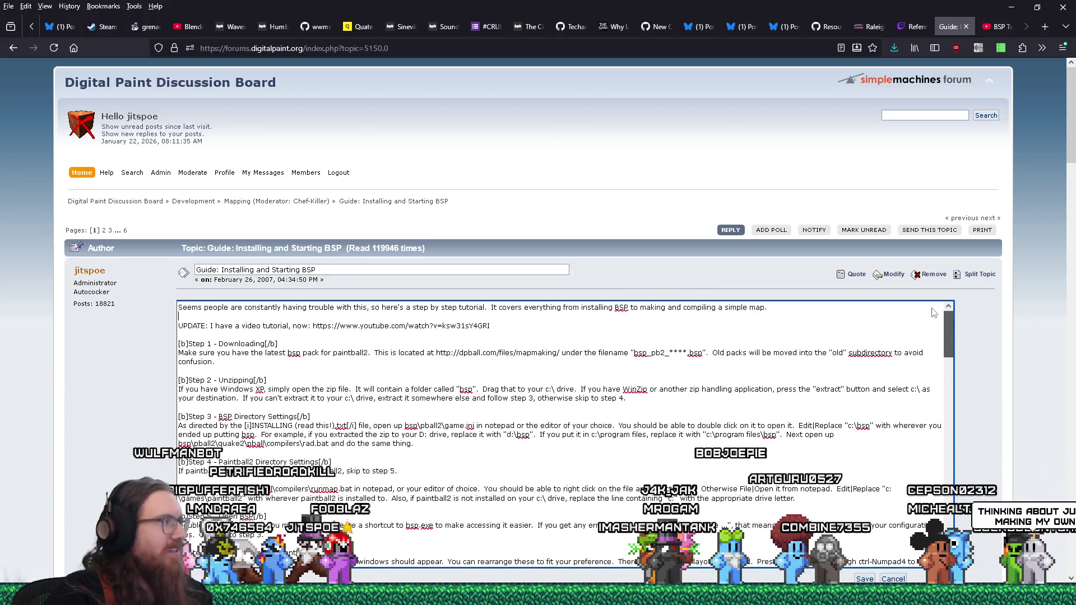
drag(933, 313, 946, 507)
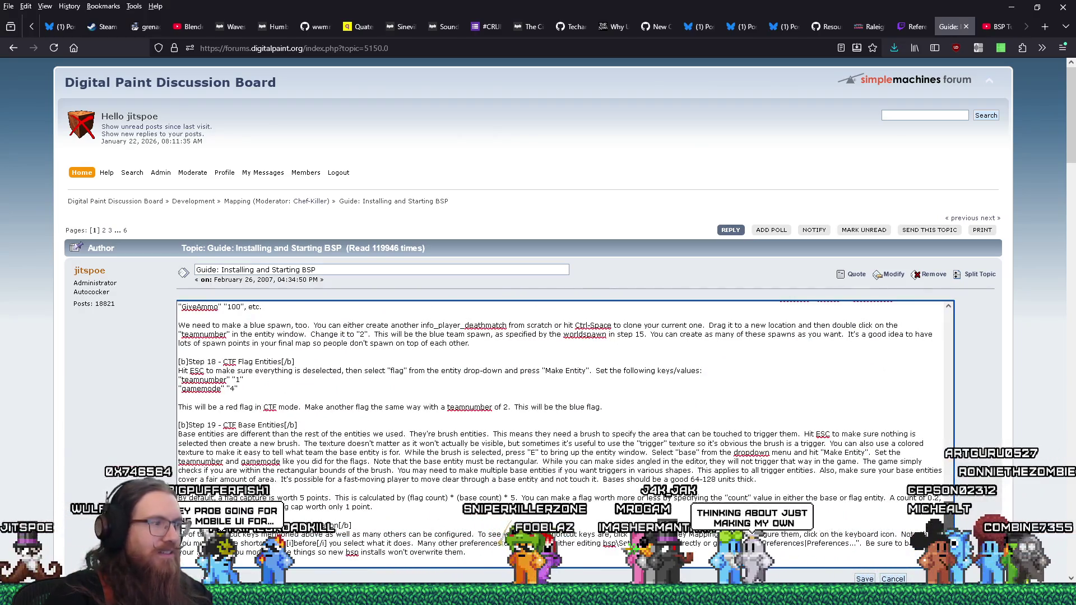
drag(947, 507, 969, 280)
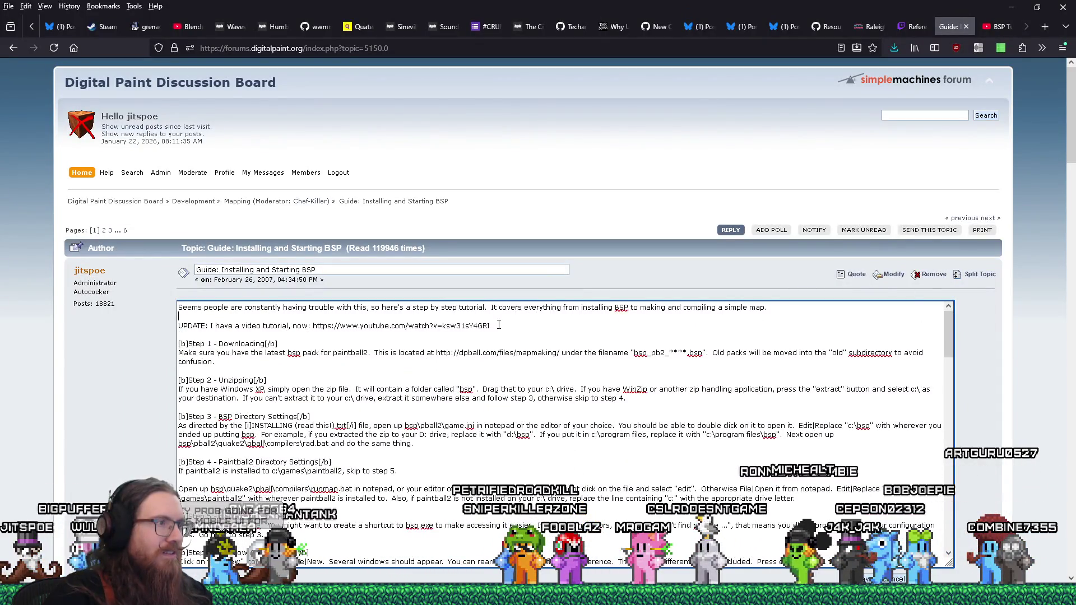
Step: Copy the YouTube tutorial URL and save the edited guide post
right_click(315, 326)
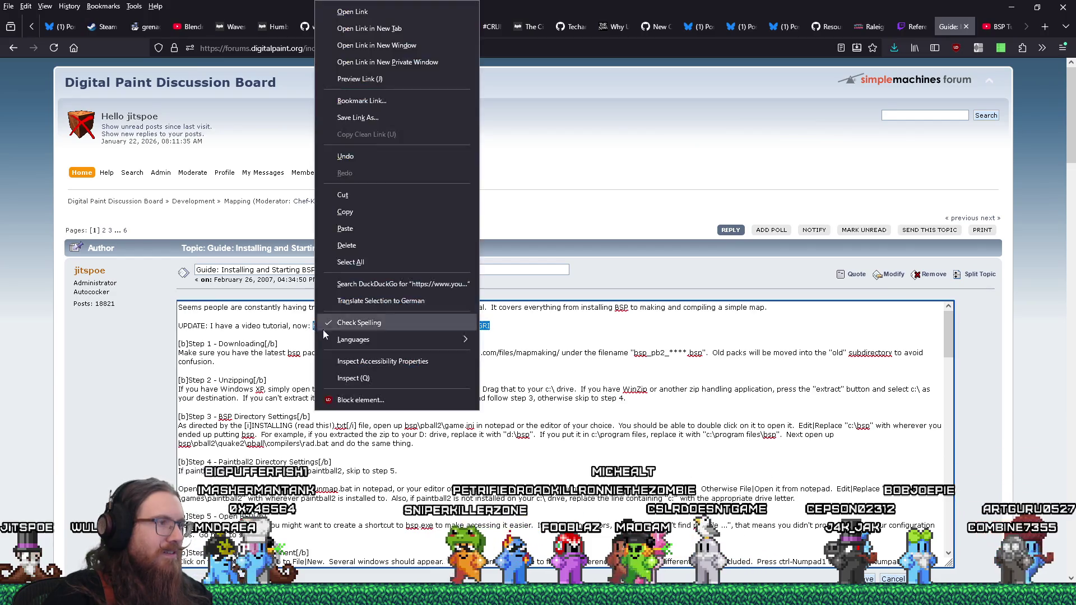
click(372, 213)
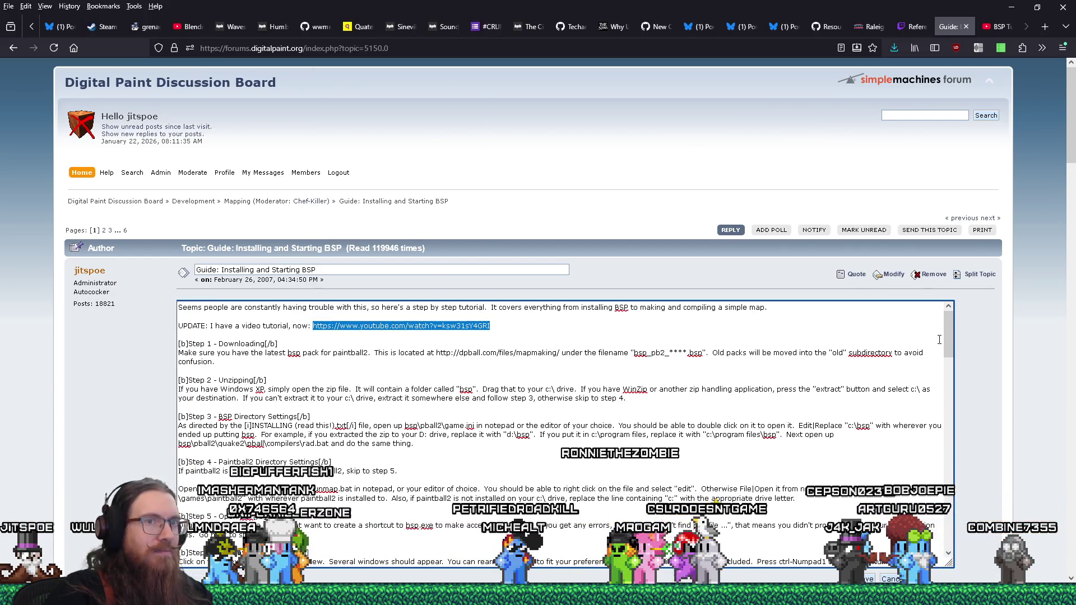
click(893, 579)
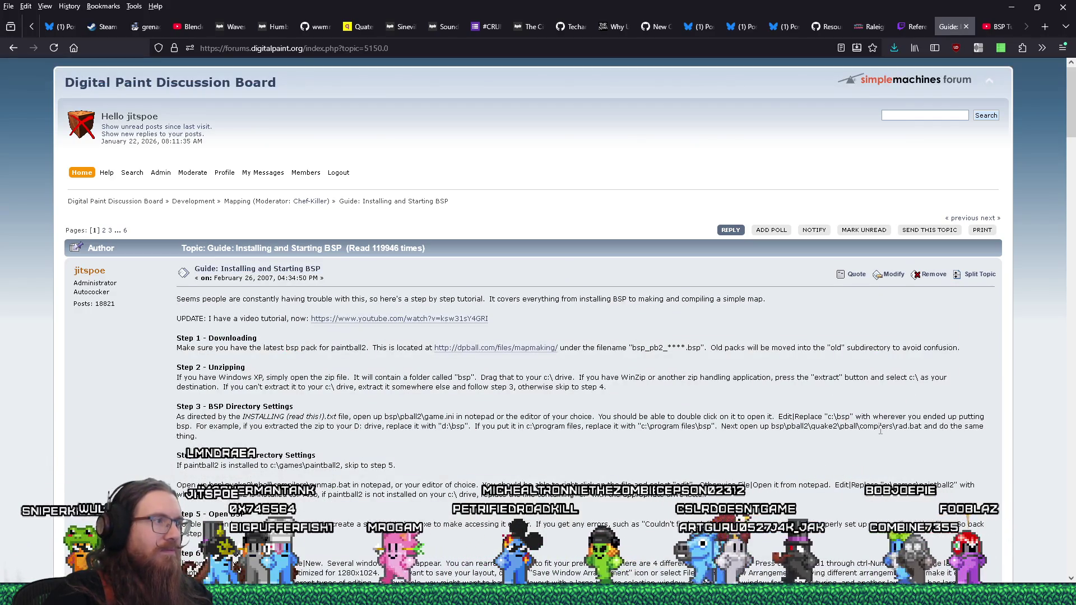
Step: Jump to page 6 of the BSP topic and scroll down to the Quick Reply box after reply #118
scroll(881, 430, down, 20)
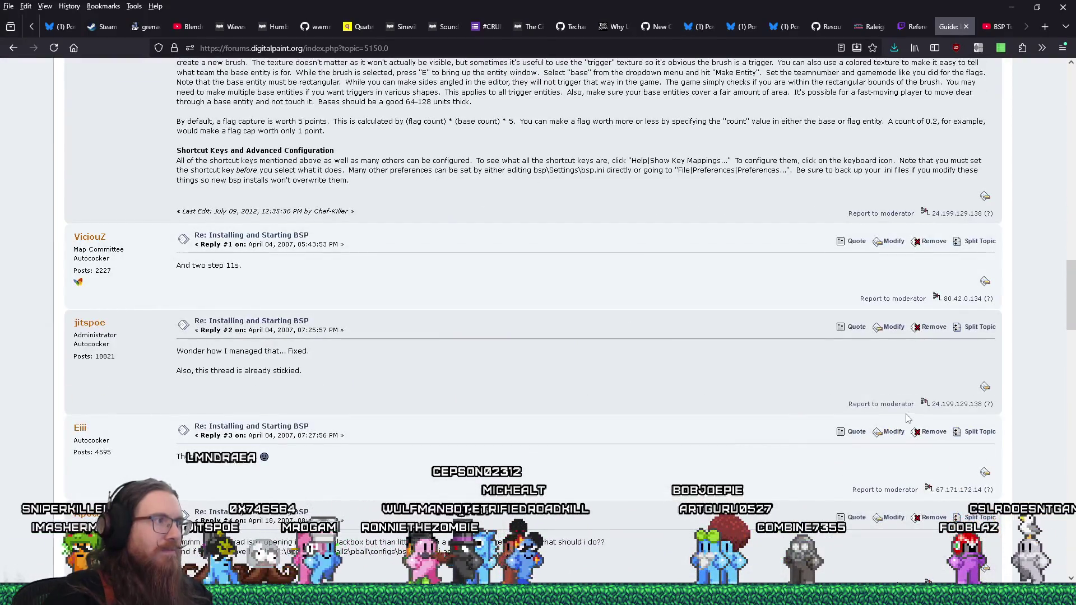
mouse_move(1072, 297)
mouse_down()
mouse_move(1073, 196)
mouse_move(1073, 364)
mouse_up()
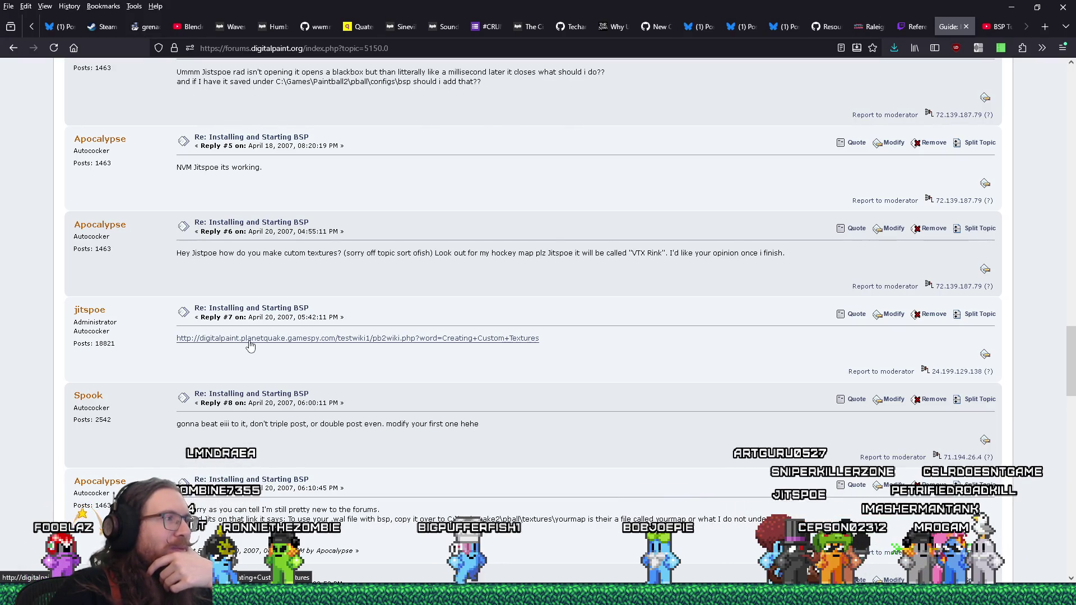
scroll(251, 346, down, 3)
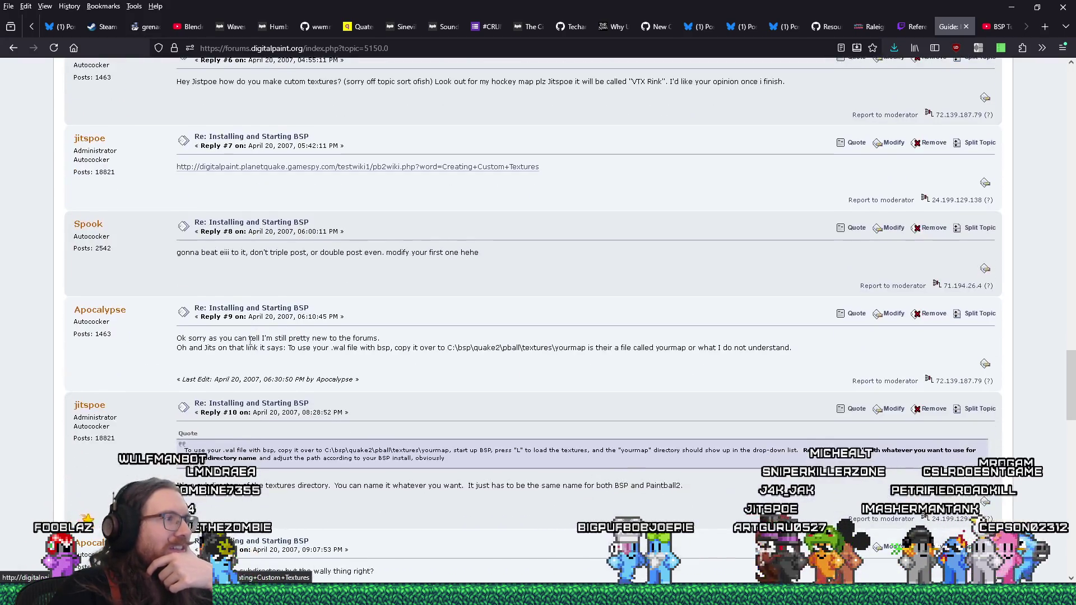
scroll(250, 343, down, 20)
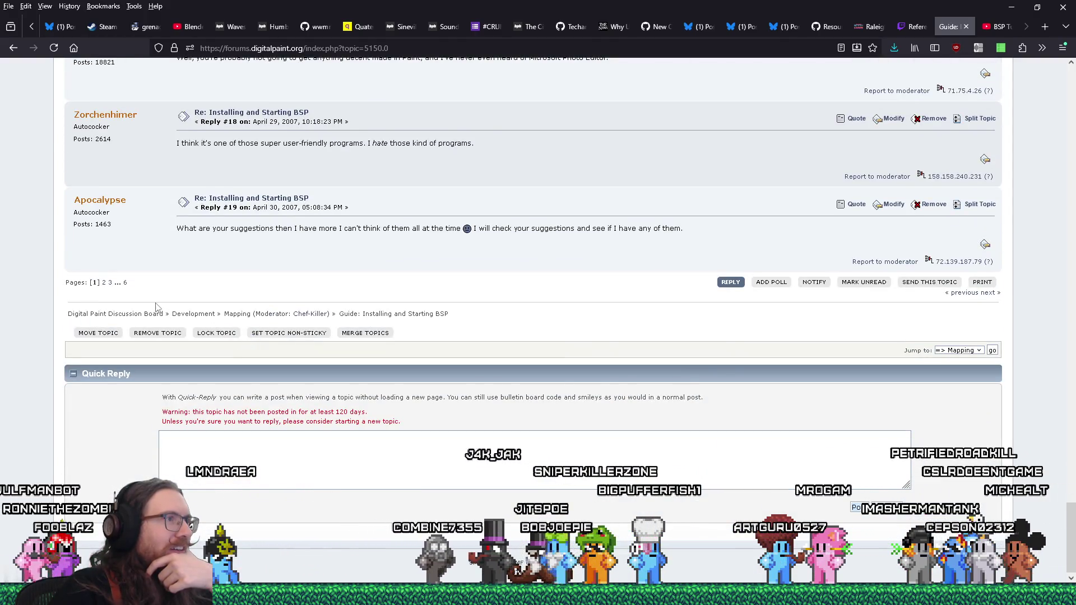
click(126, 282)
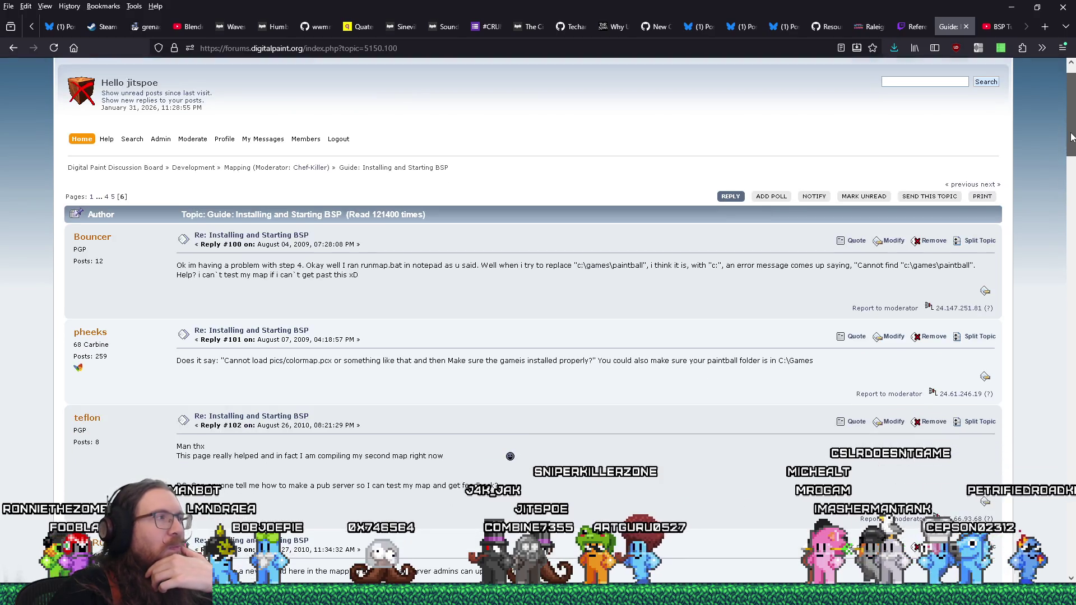
drag(1071, 139, 1075, 243)
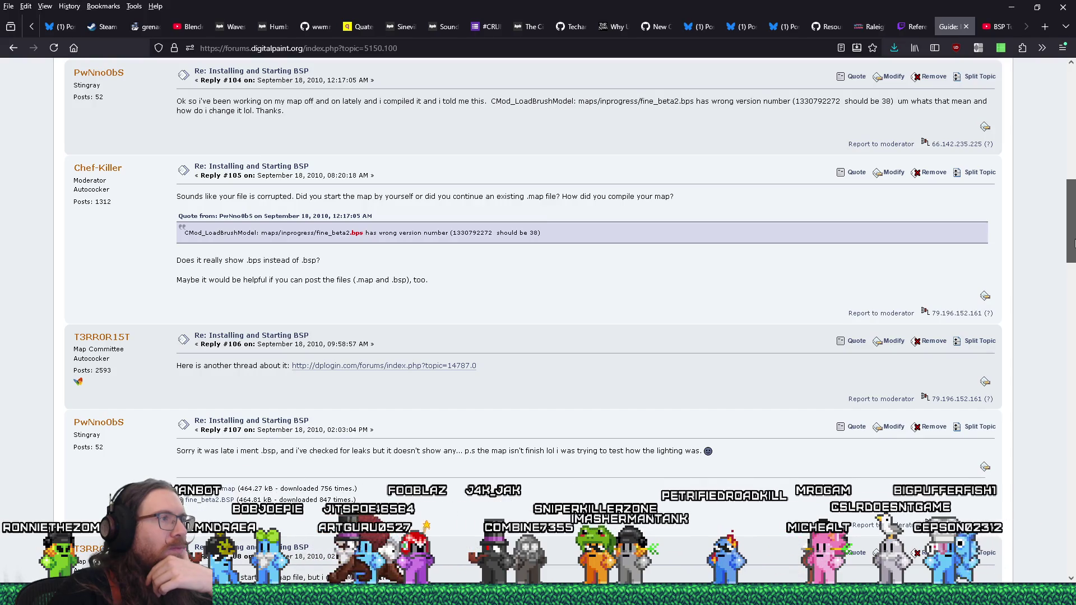
drag(1075, 243, 1073, 551)
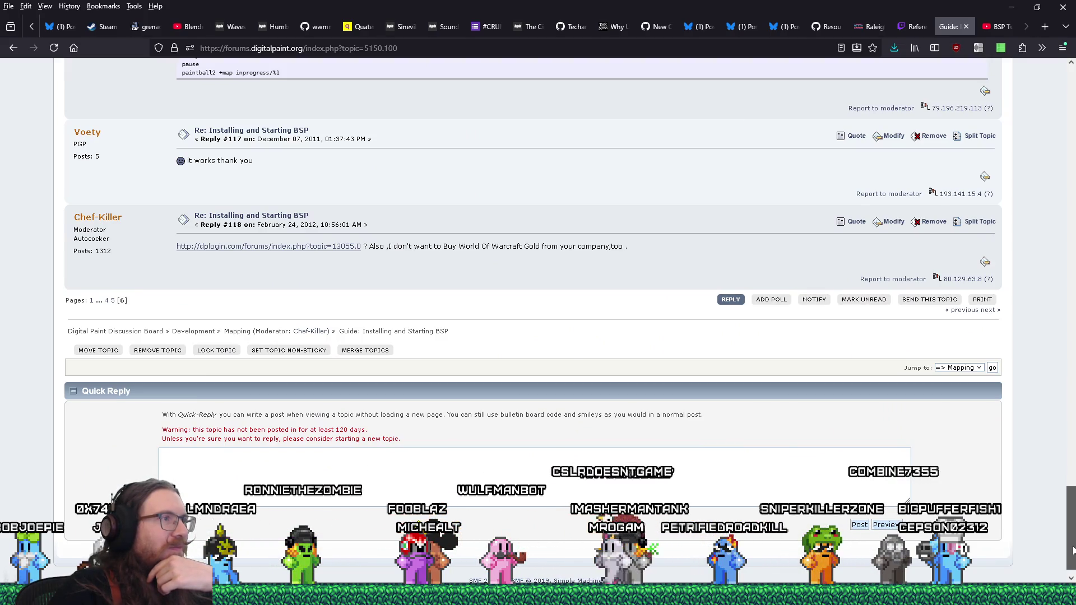
scroll(915, 498, up, 1)
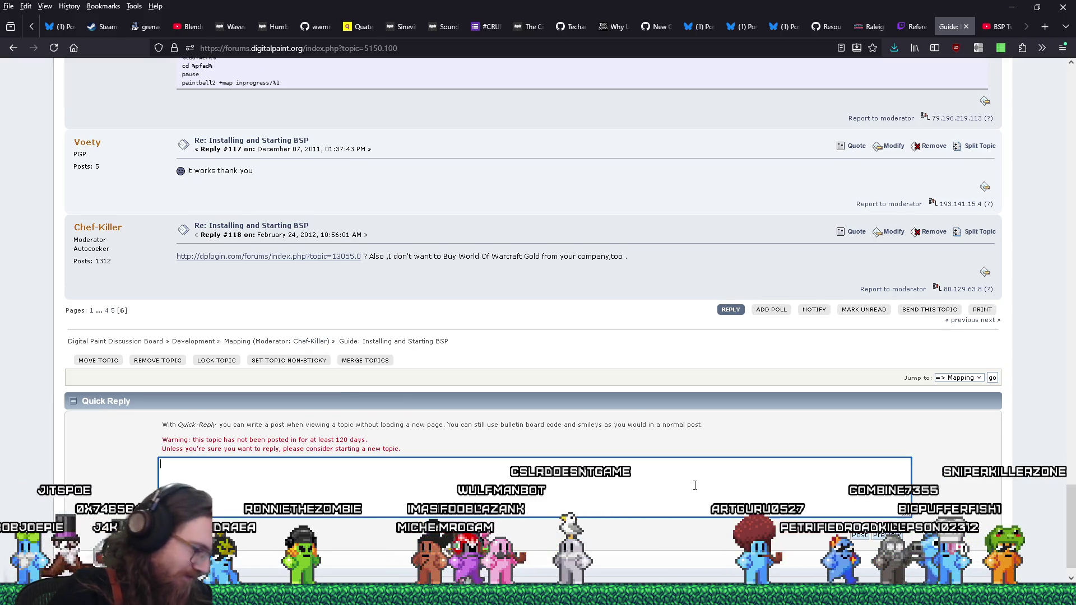
Step: Post a quick reply sharing the BSP video tutorial link, then close the forum tab
text(O)
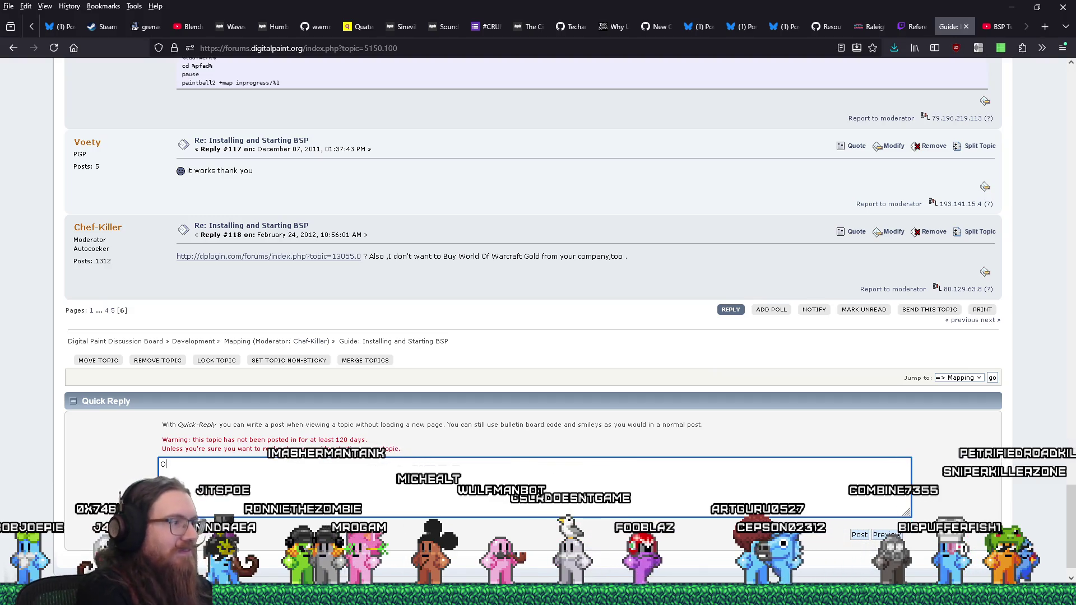
text(ld topic, but I figured I'd share the fact that I made a video tutori)
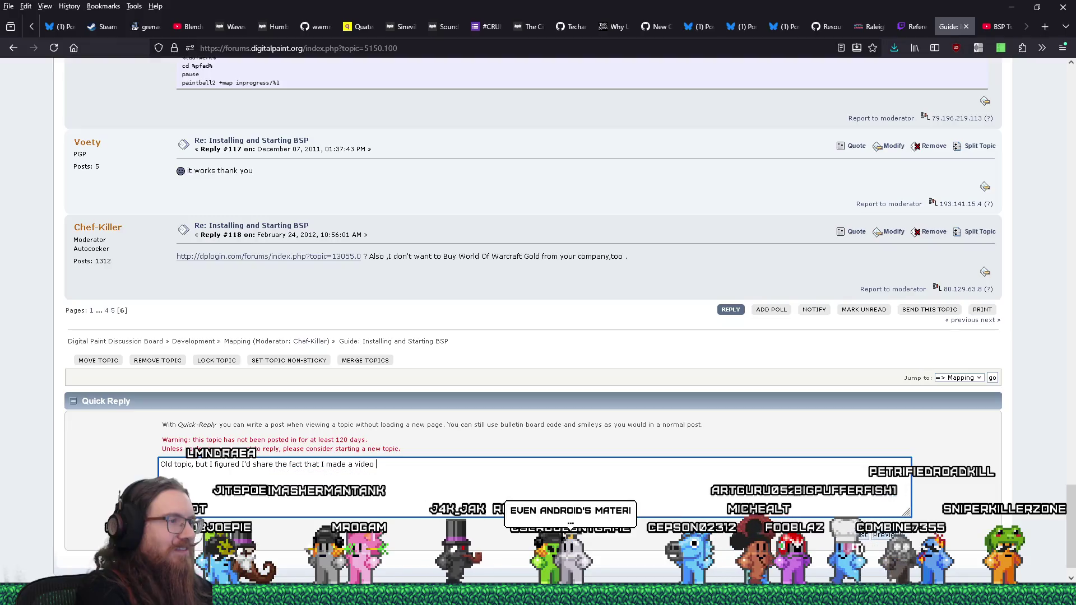
text(a)
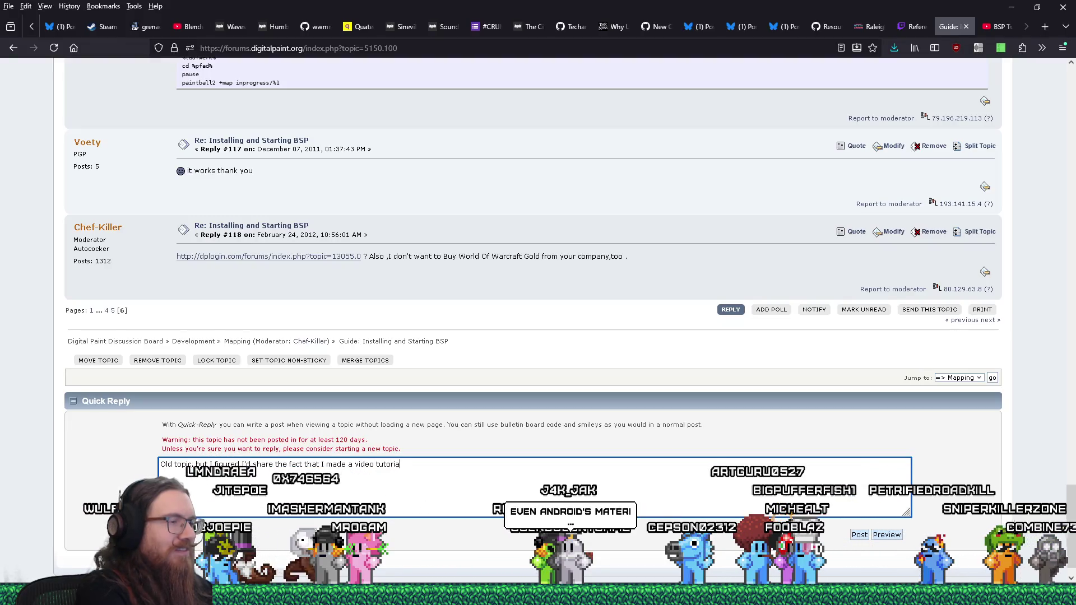
text(l for thisa t)
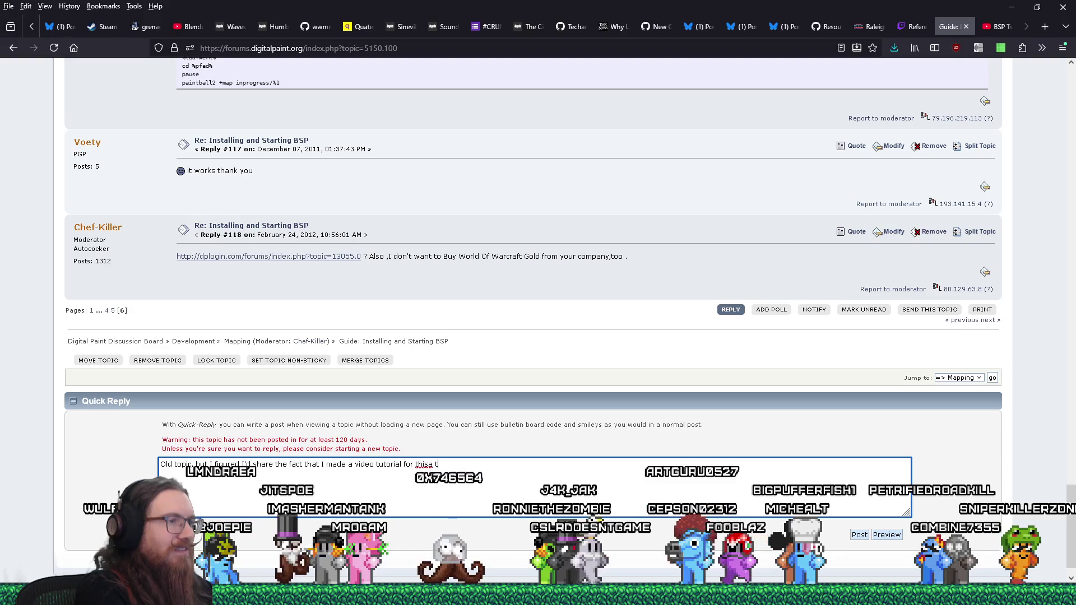
key(BackSpace)
key(BackSpace)
key(BackSpace)
text( at some point)
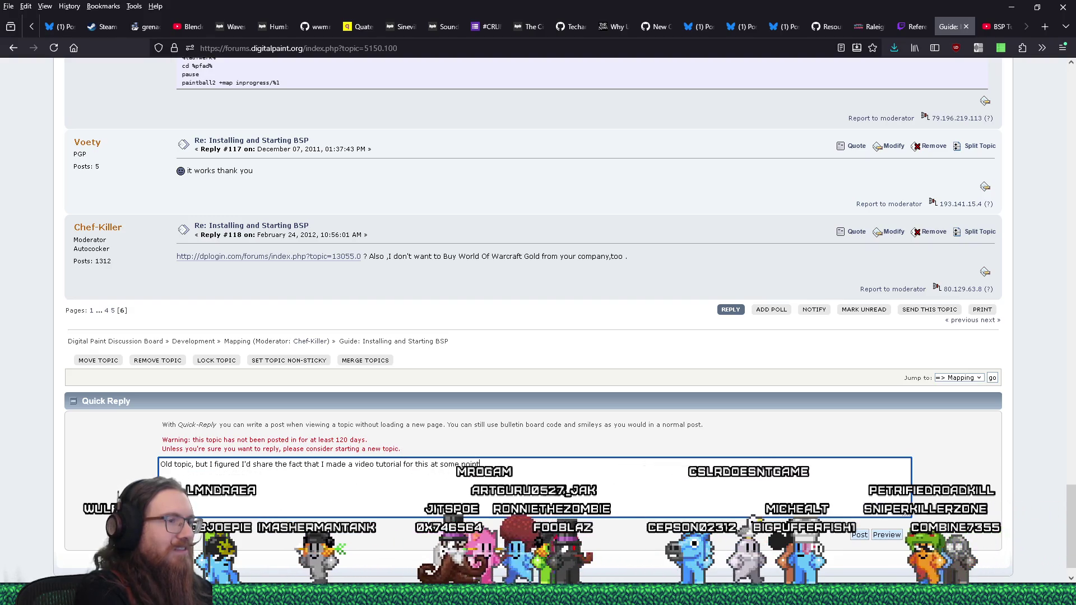
text( (also edited the)
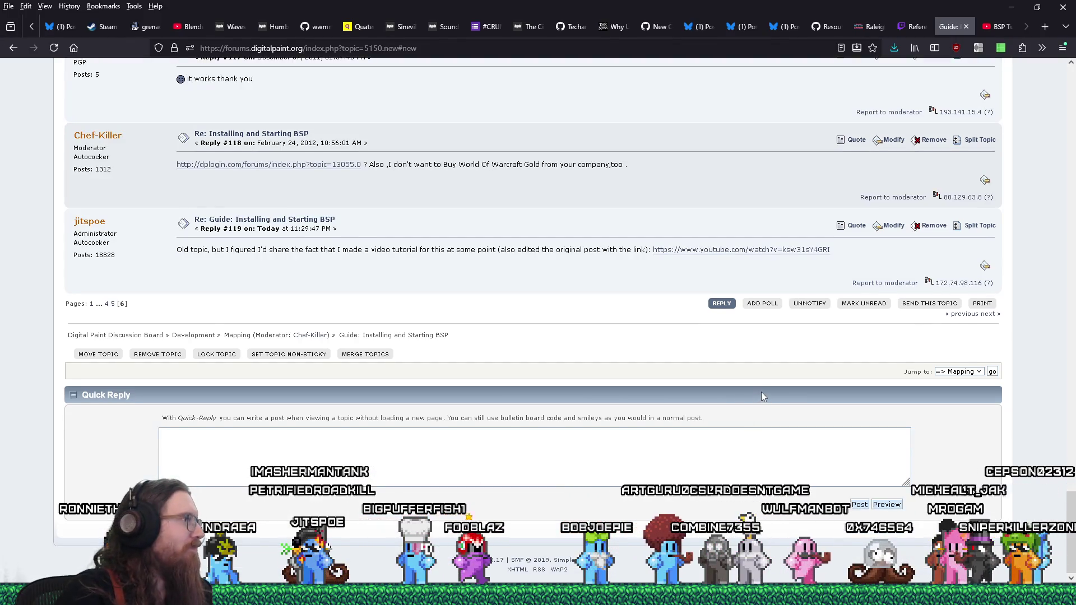
click(966, 26)
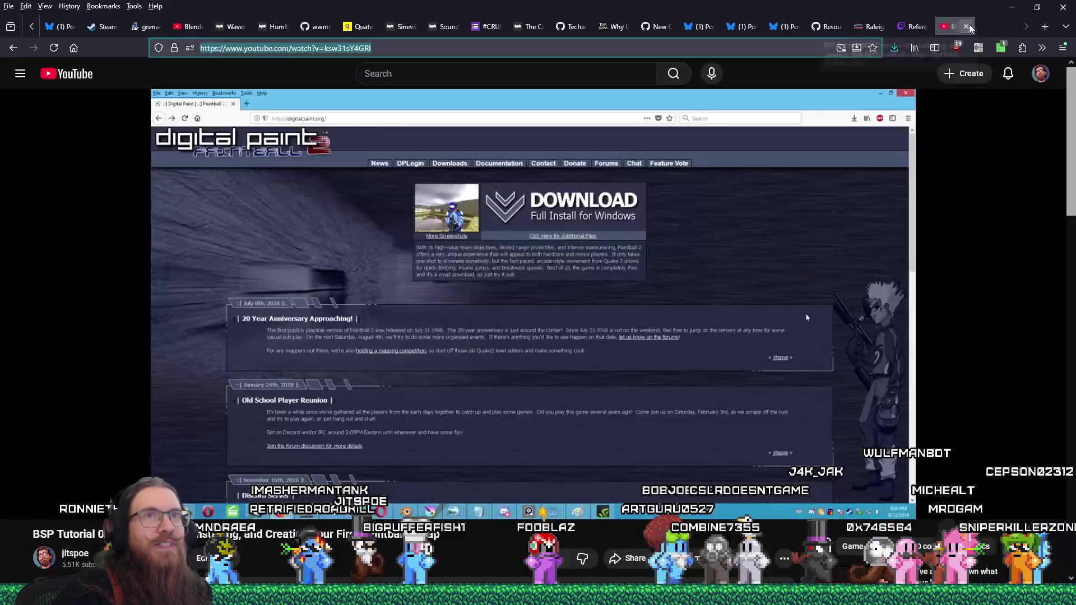
Step: Close the YouTube tutorial tab and return to the Godot editor
click(1009, 26)
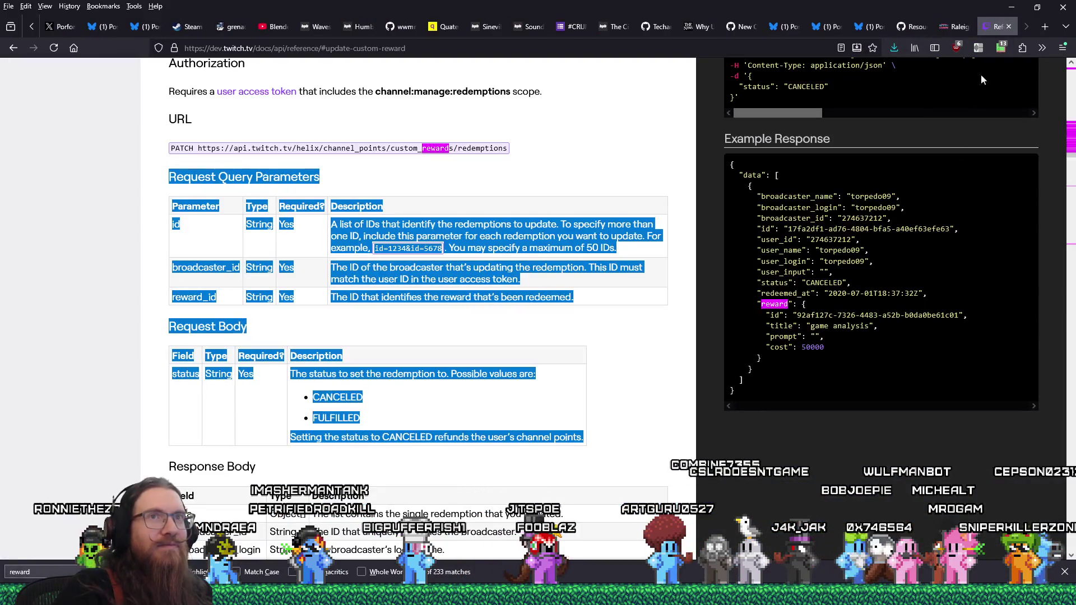
key(alt+Tab)
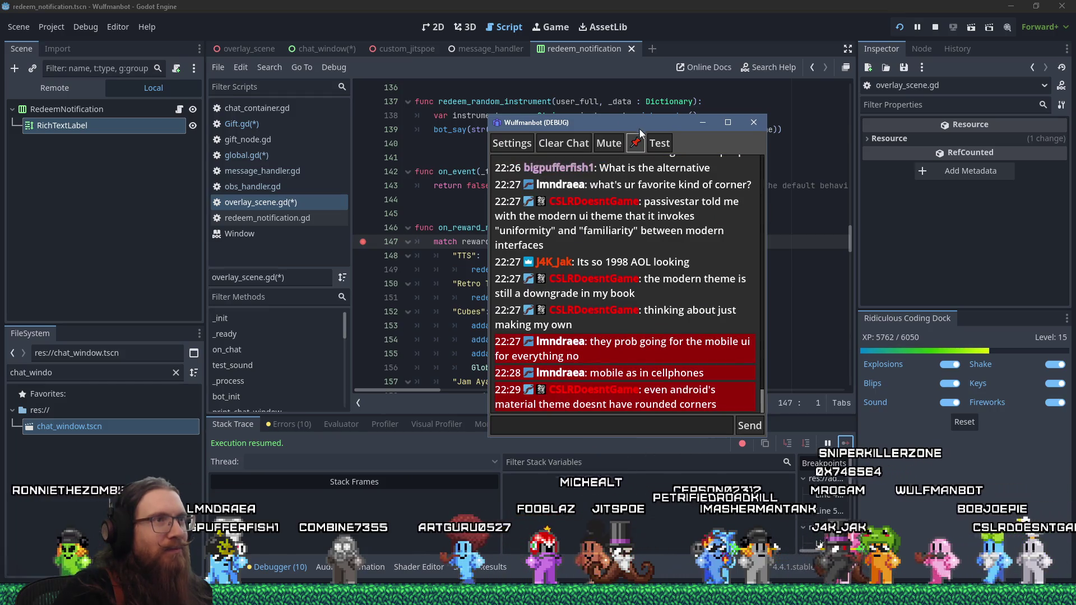
Step: Search all project files for 'from the' and open the overlay_scene.gd match
click(272, 71)
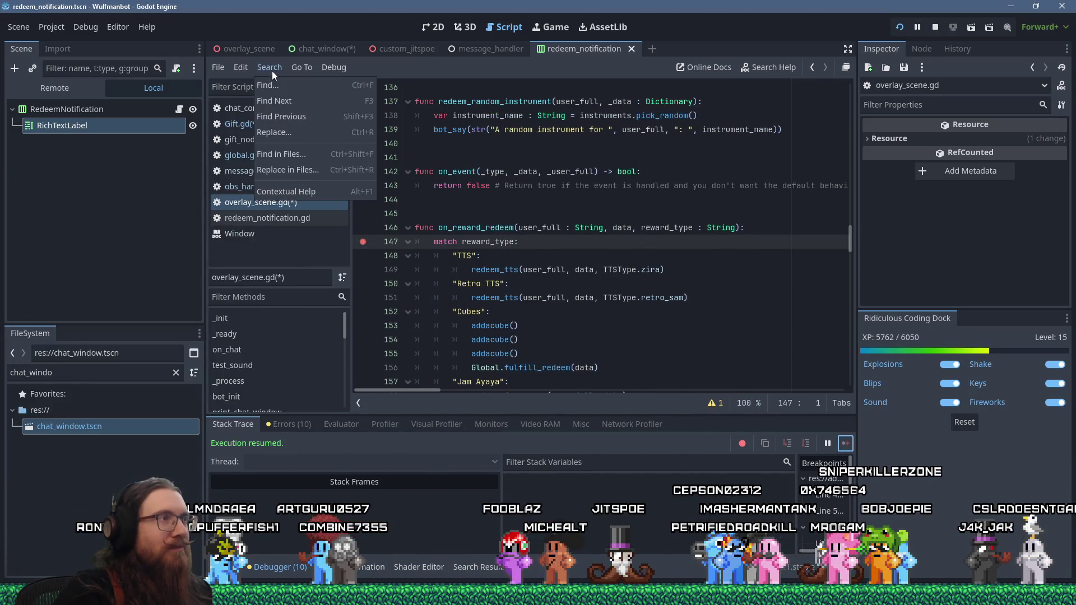
click(307, 151)
text(from )
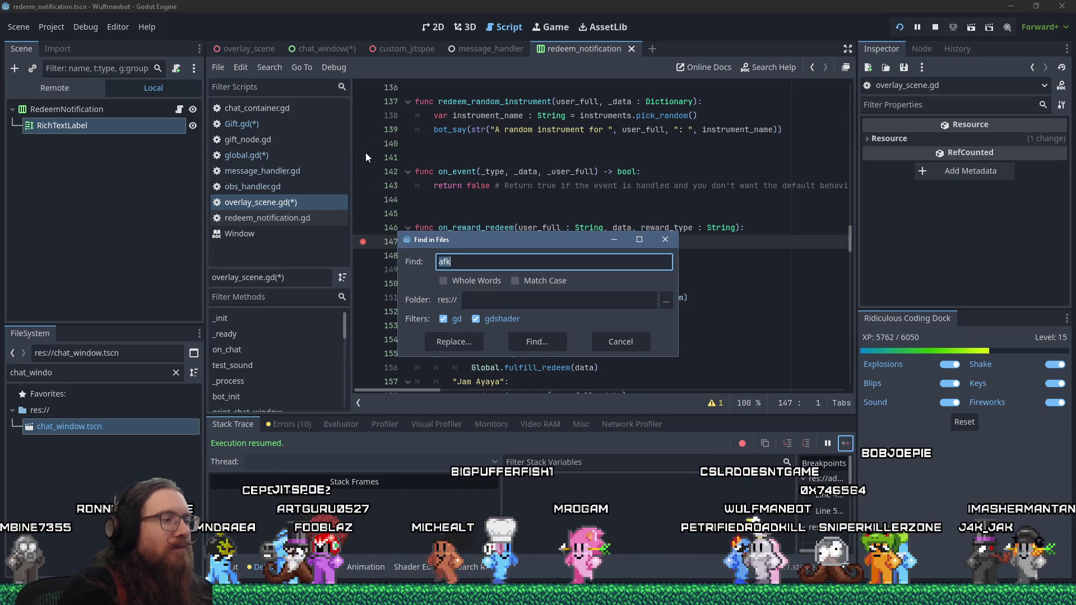
text(the end)
key(Return)
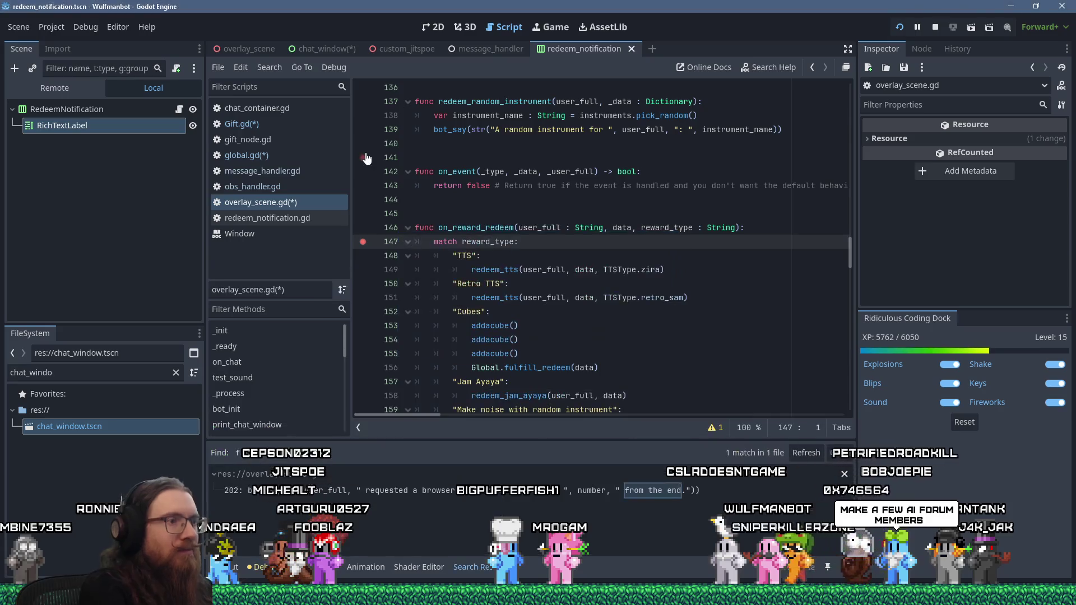
click(470, 488)
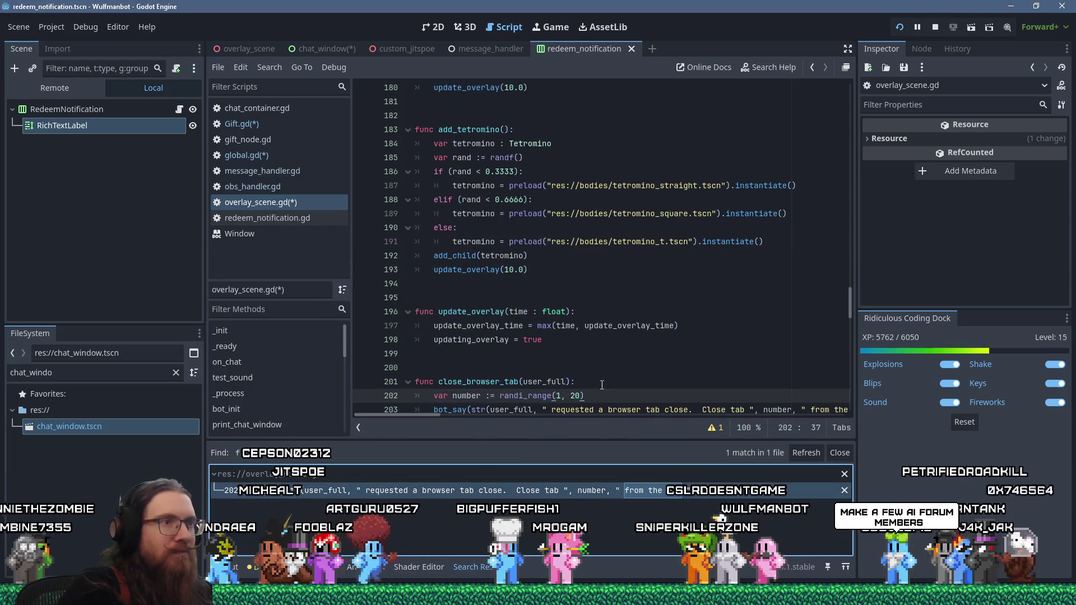
Step: Select the close_browser_tab function name and start a Find in Files search for it
scroll(448, 414, right, 5)
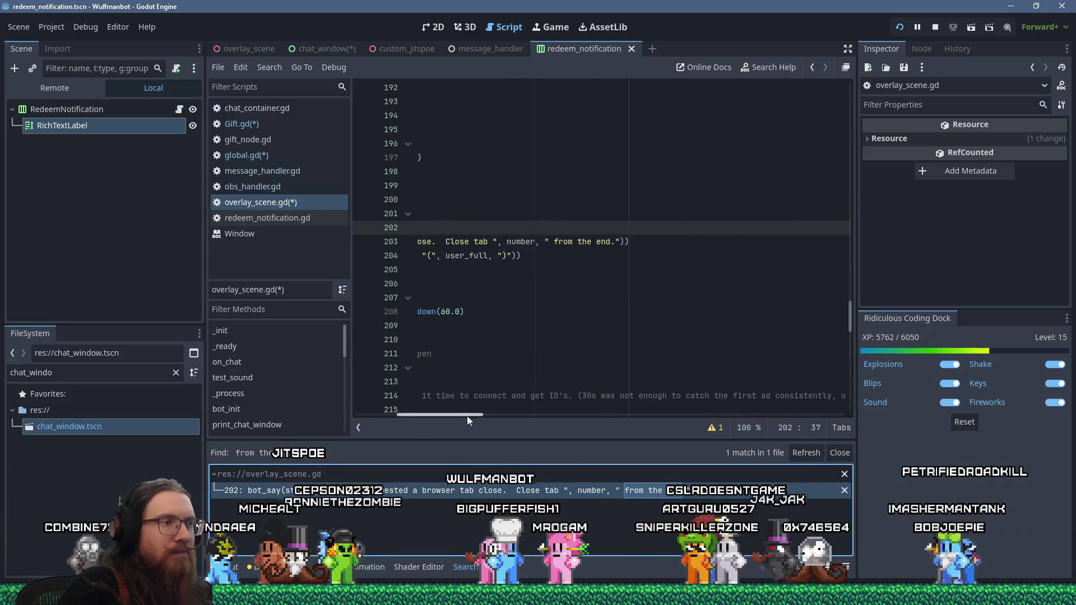
scroll(459, 416, left, 5)
click(684, 255)
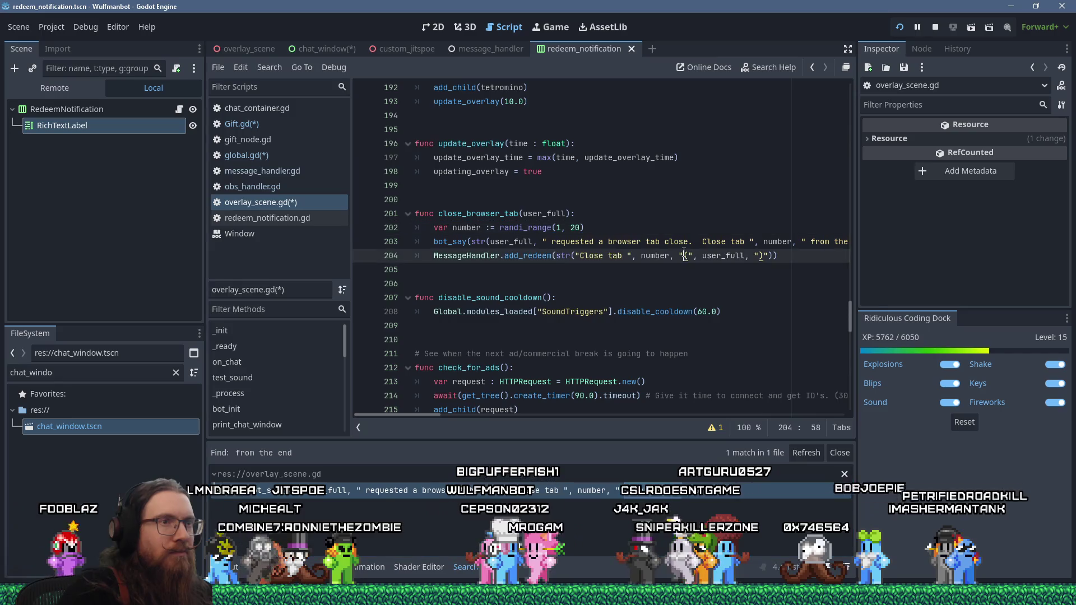
scroll(688, 300, up, 1)
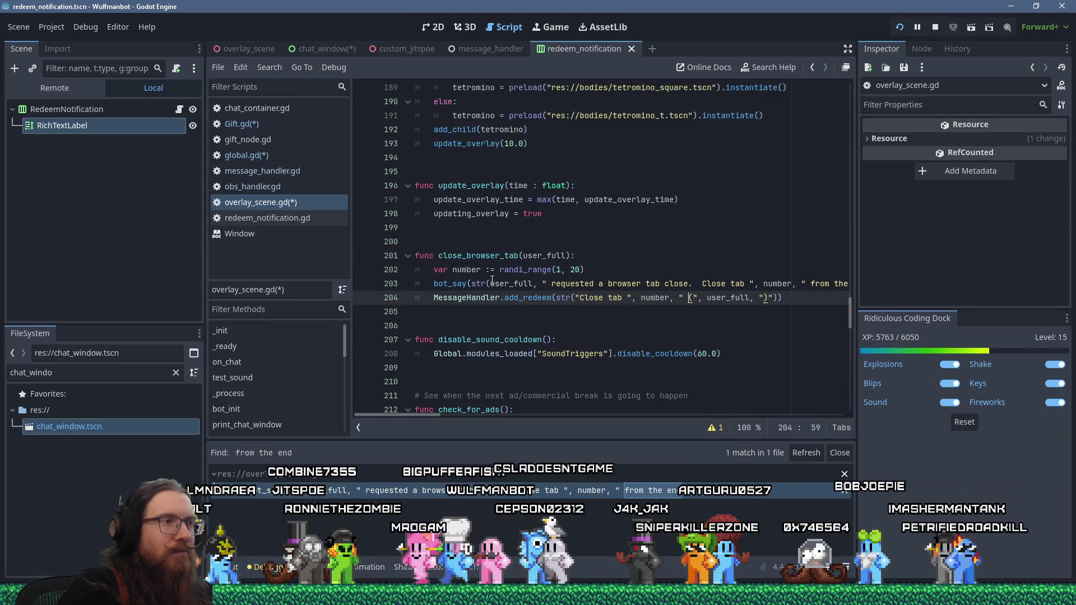
click(477, 310)
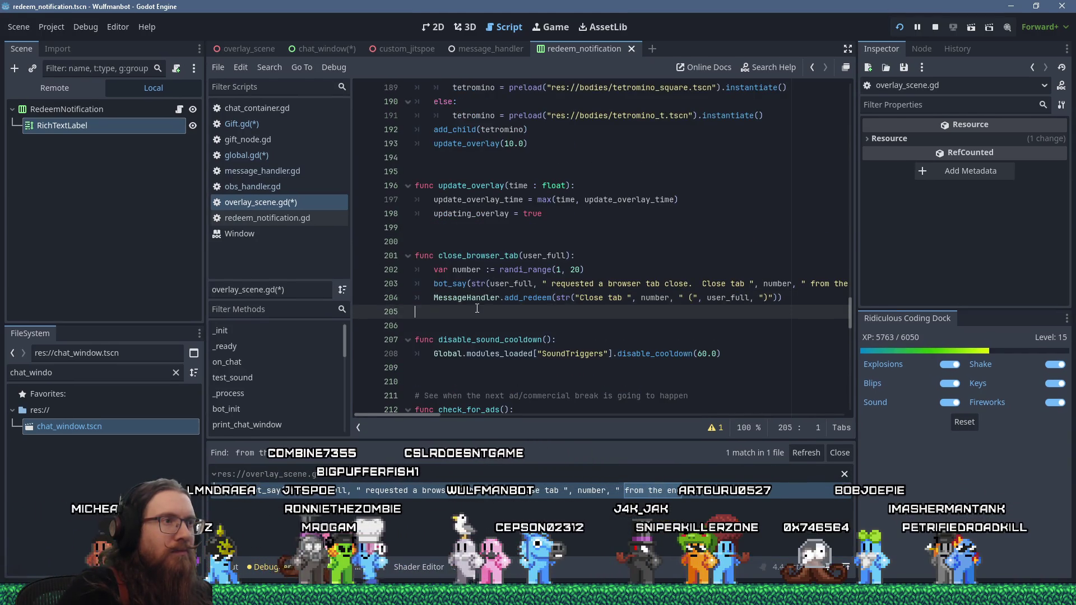
double_click(496, 256)
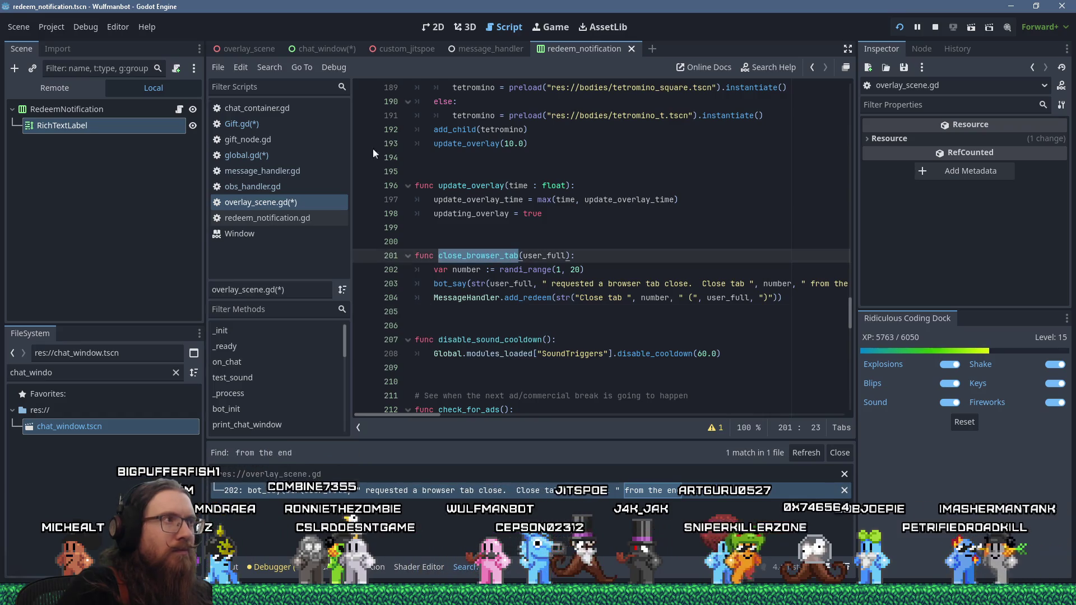
click(269, 67)
click(304, 159)
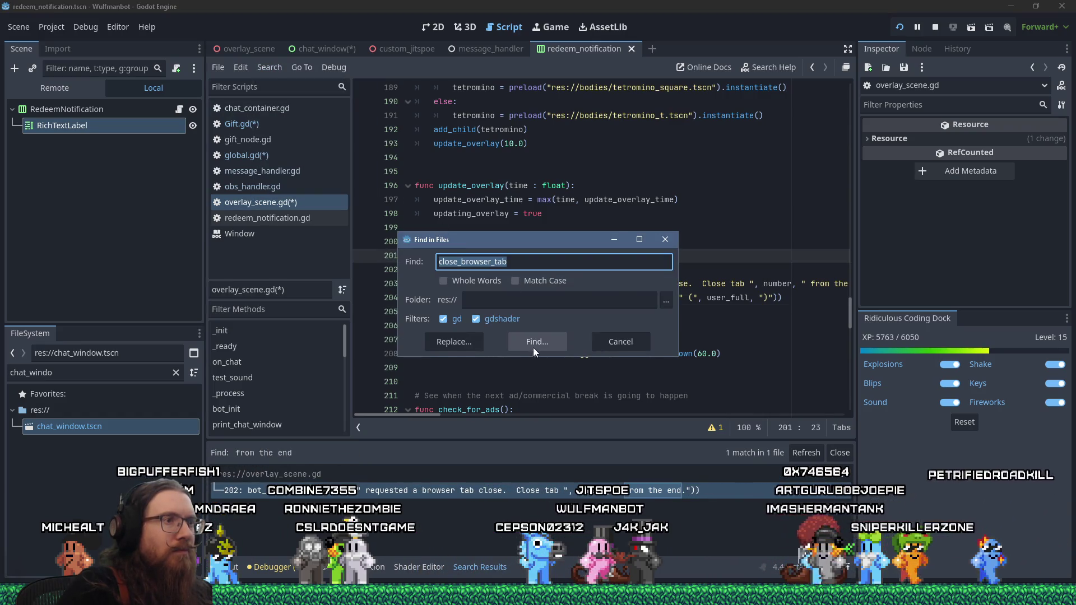
Step: List the 2 close_browser_tab matches and go to the line-161 call in on_reward_redeem
click(533, 348)
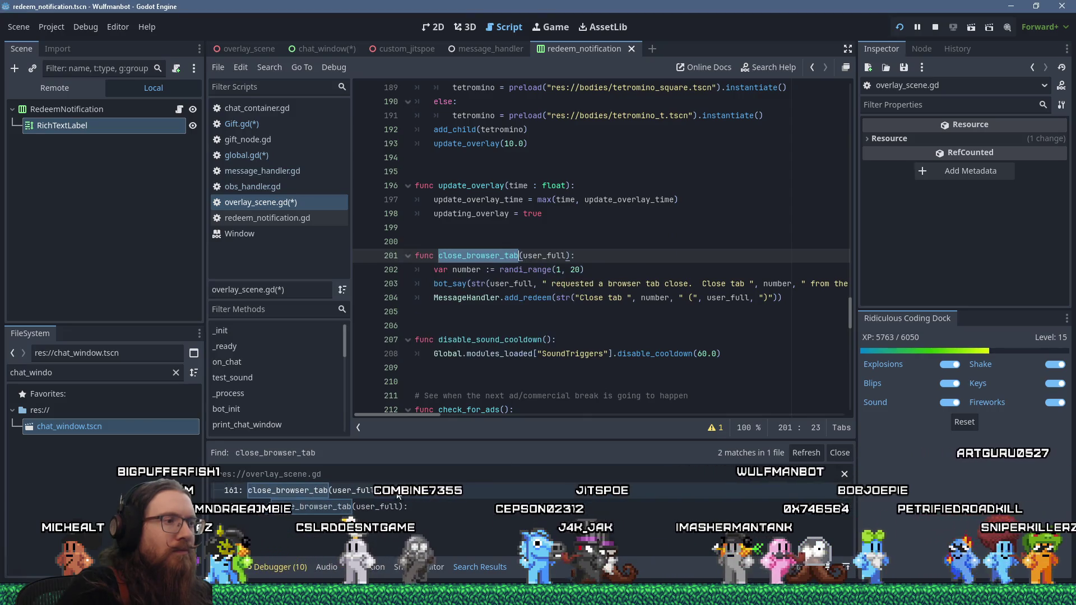
click(396, 490)
scroll(547, 299, up, 7)
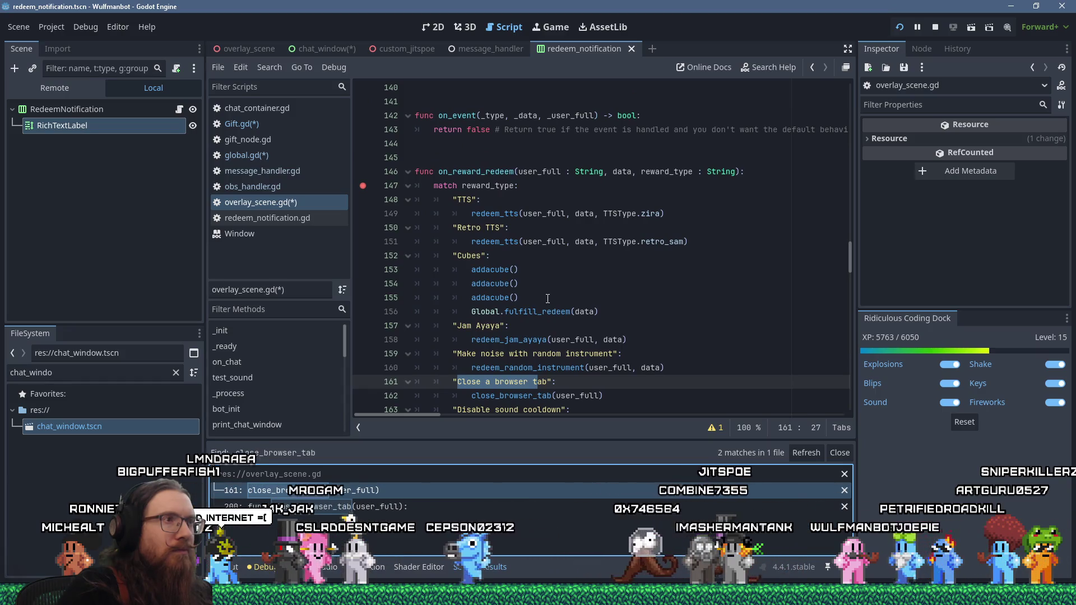
scroll(547, 299, down, 1)
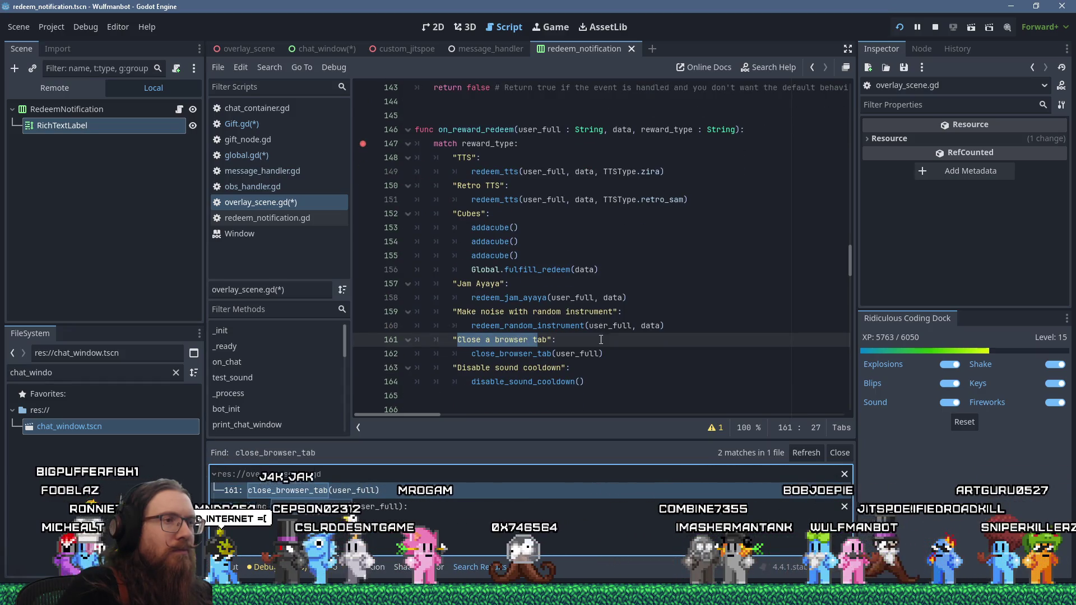
click(644, 356)
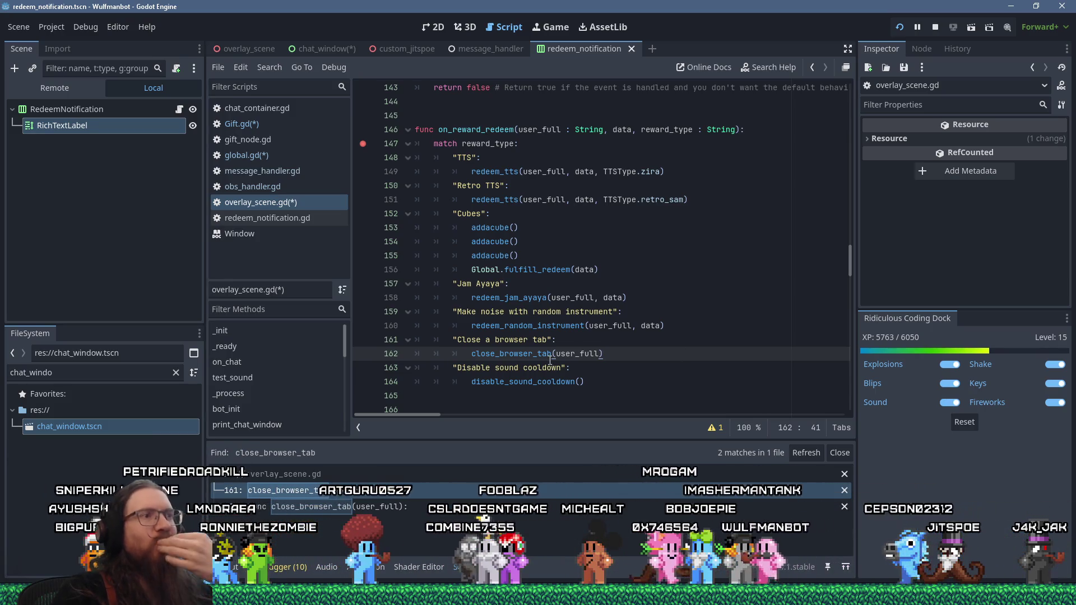
mouse_move(550, 361)
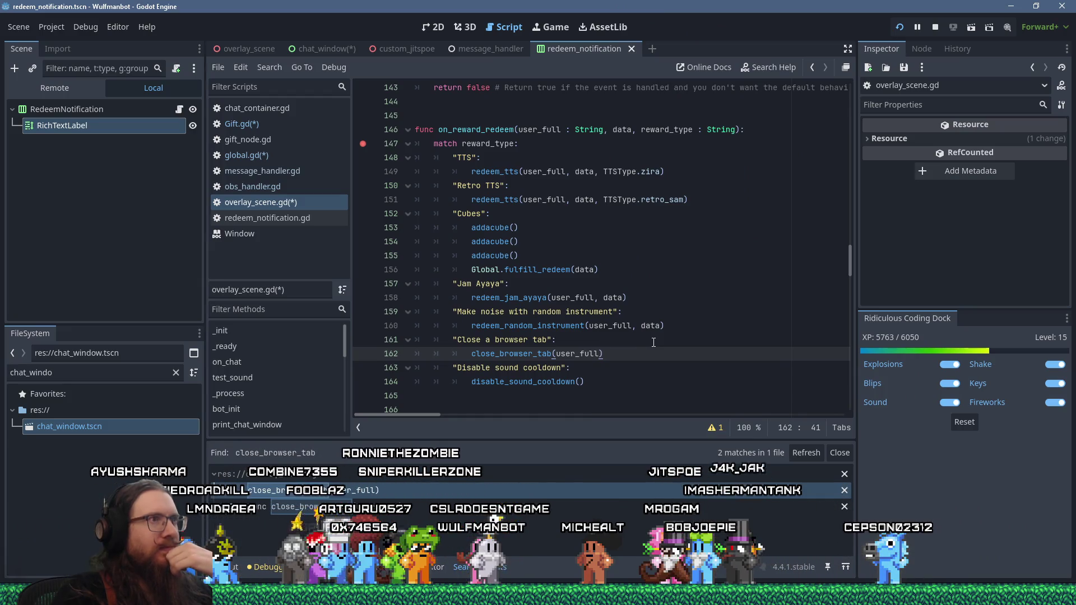
double_click(496, 130)
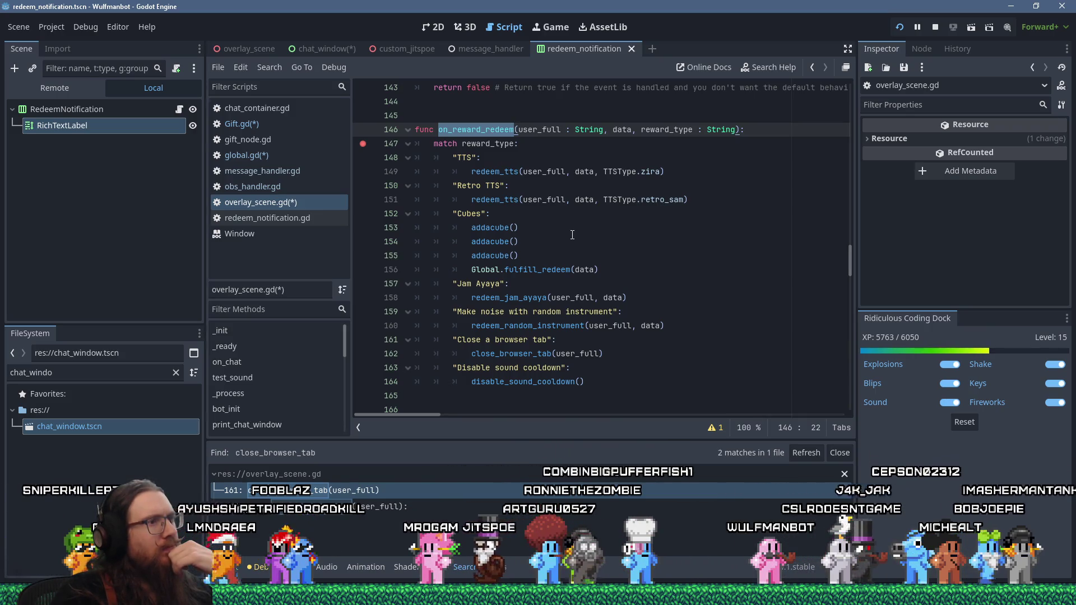
Step: Jump to the close_browser_tab definition at line 201 and read the MessageHandler tooltip
right_click(529, 357)
key(Escape)
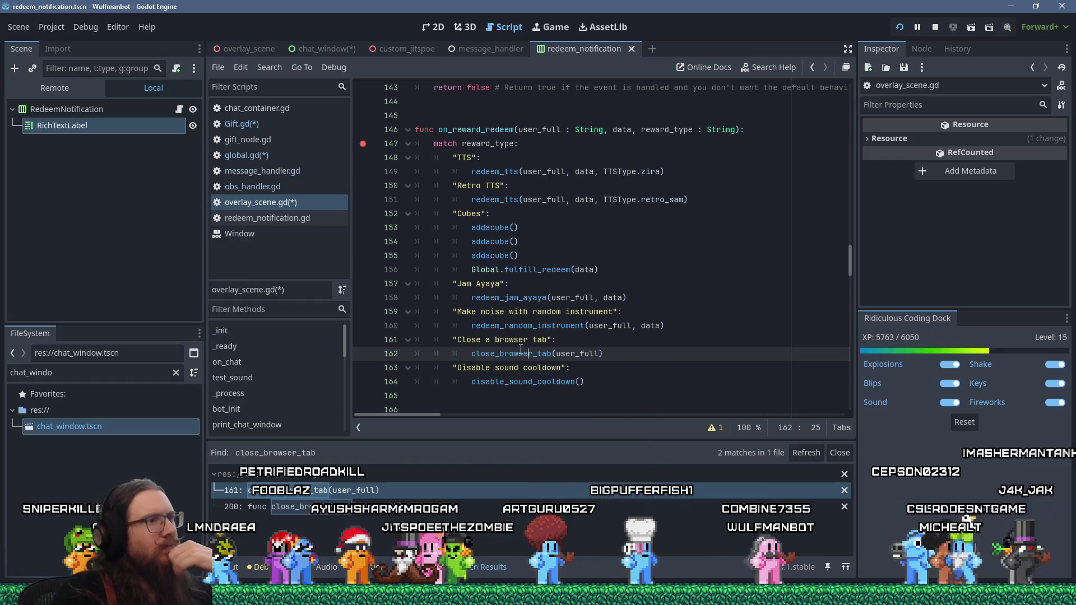
ctrl+click(514, 353)
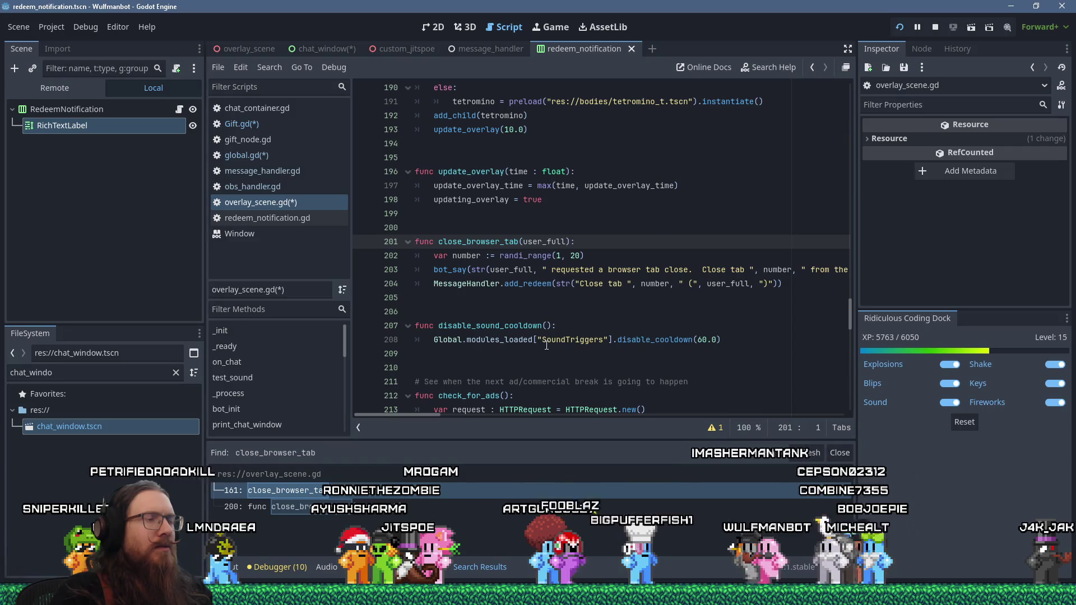
mouse_move(547, 344)
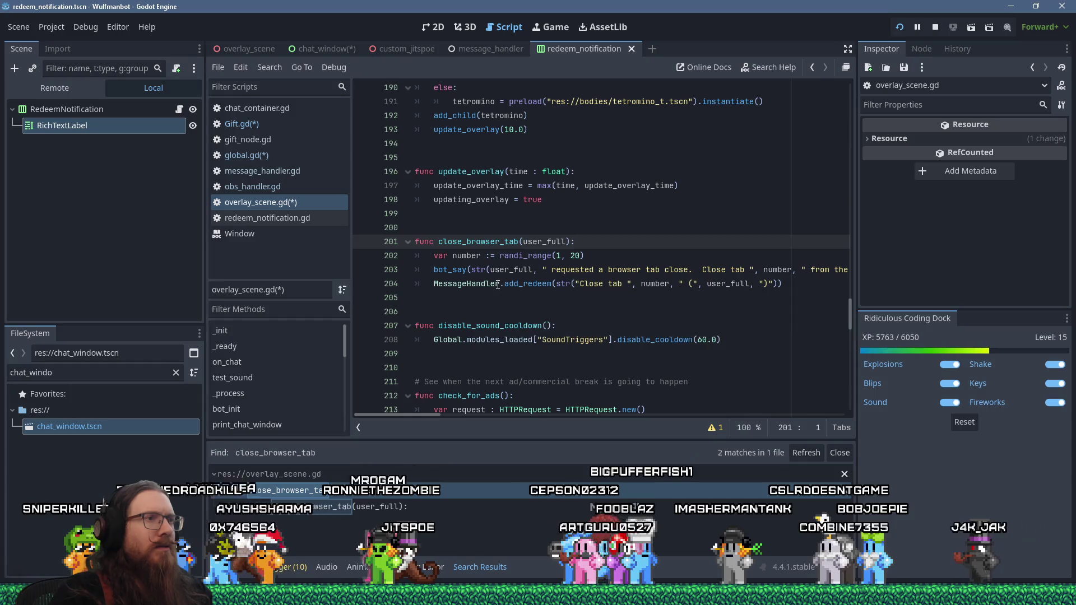
mouse_move(498, 285)
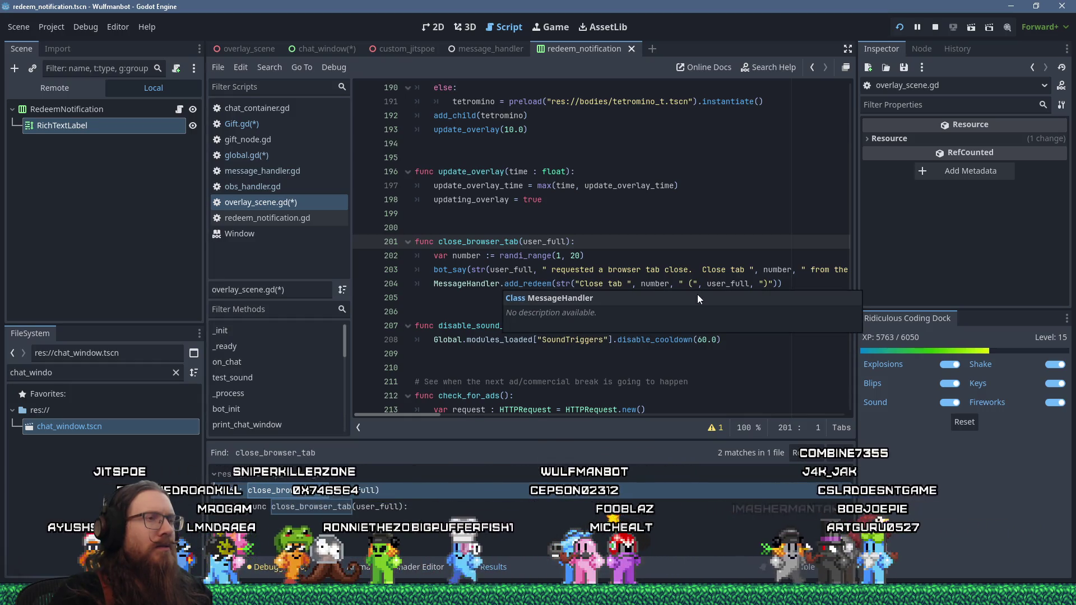
click(675, 253)
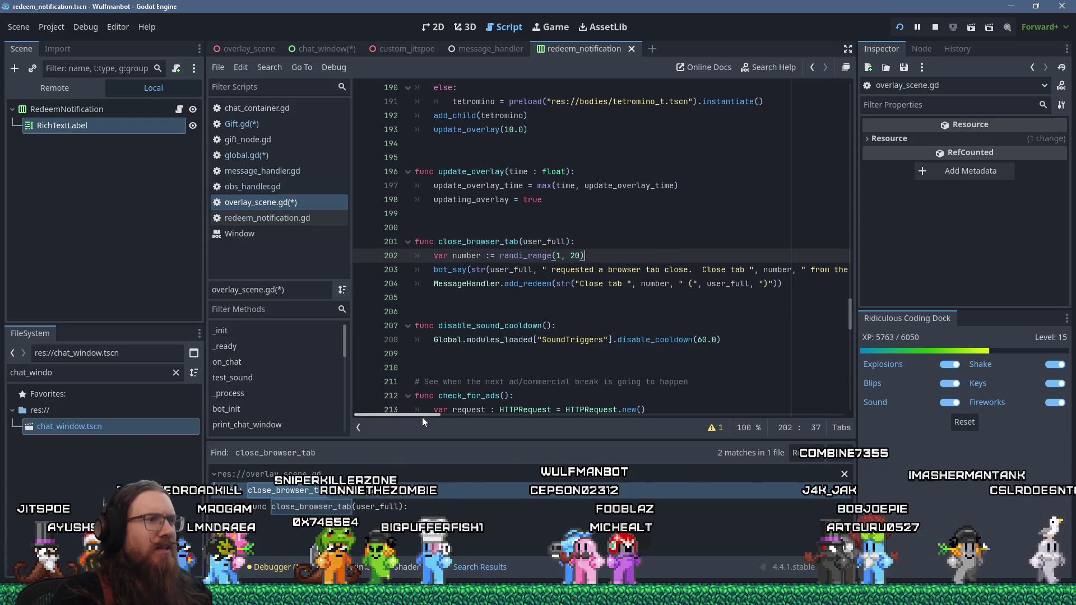
scroll(422, 416, right, 3)
mouse_move(432, 415)
mouse_down()
mouse_move(451, 412)
mouse_move(392, 408)
mouse_up()
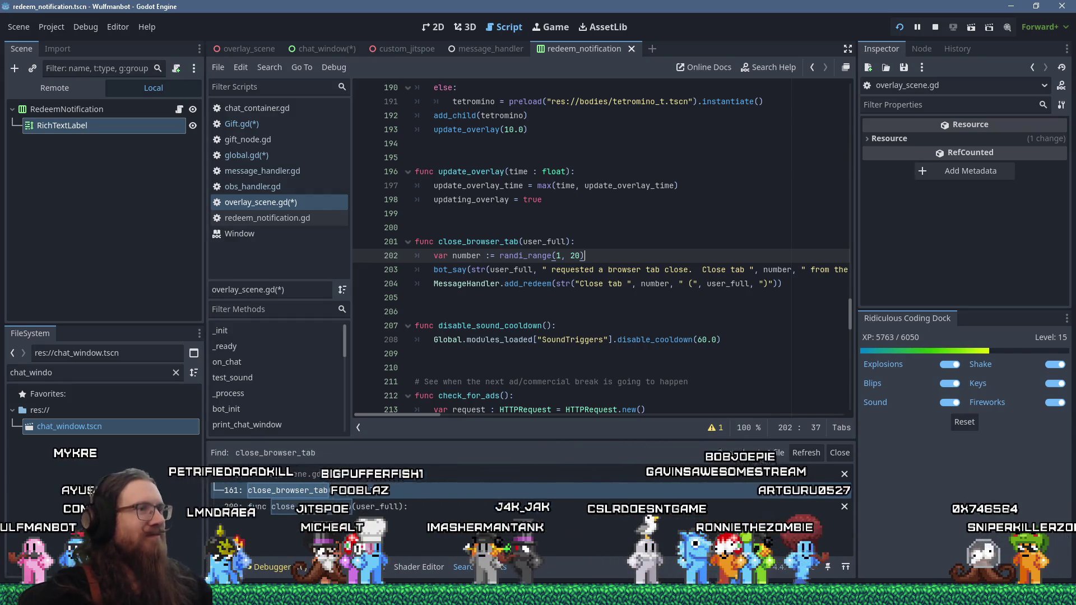
click(537, 312)
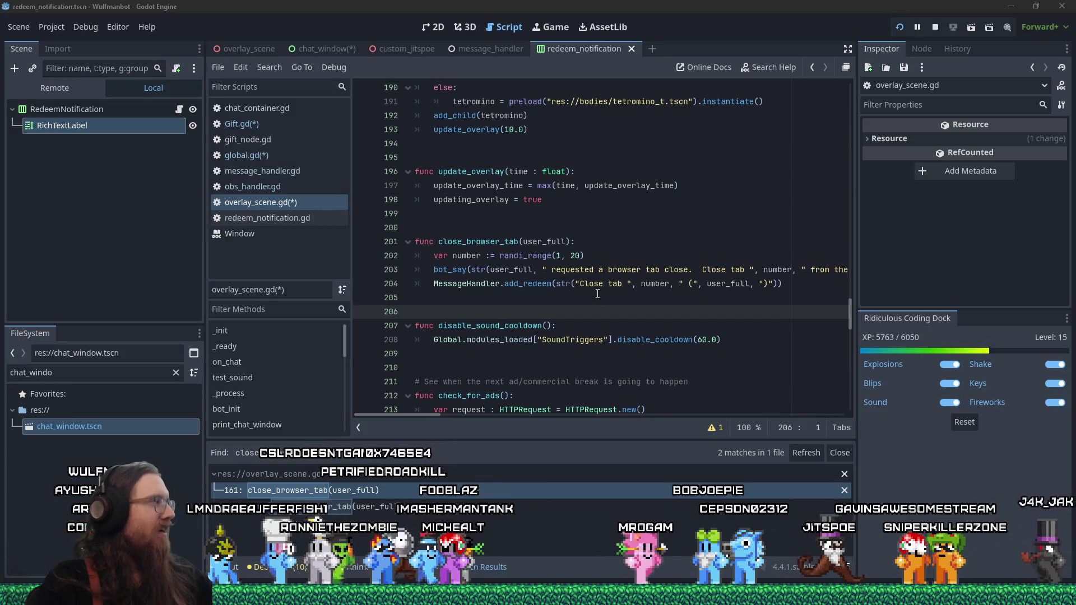
click(482, 227)
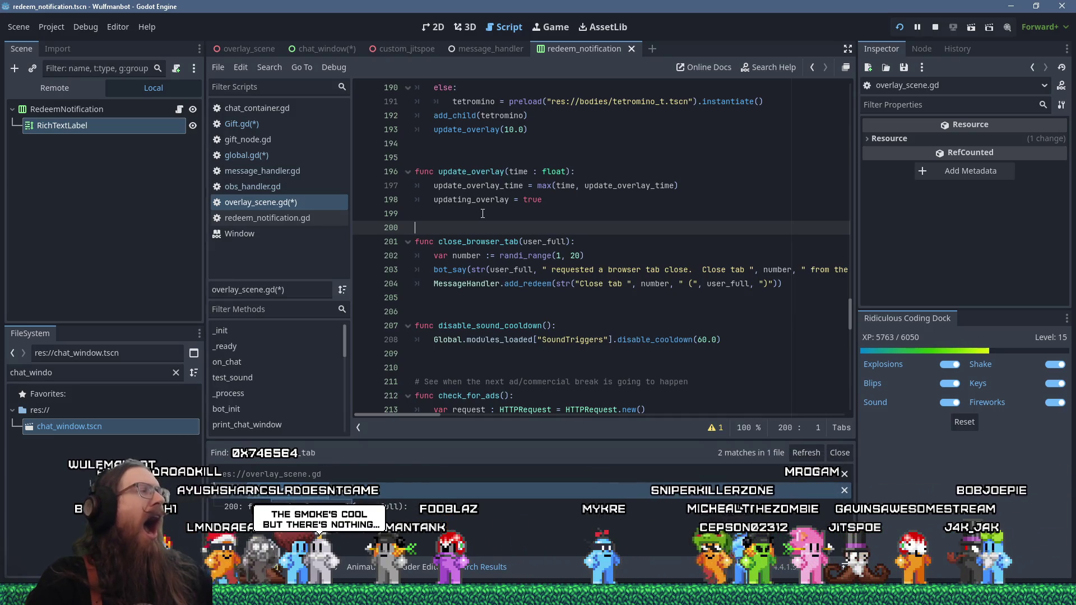
click(477, 211)
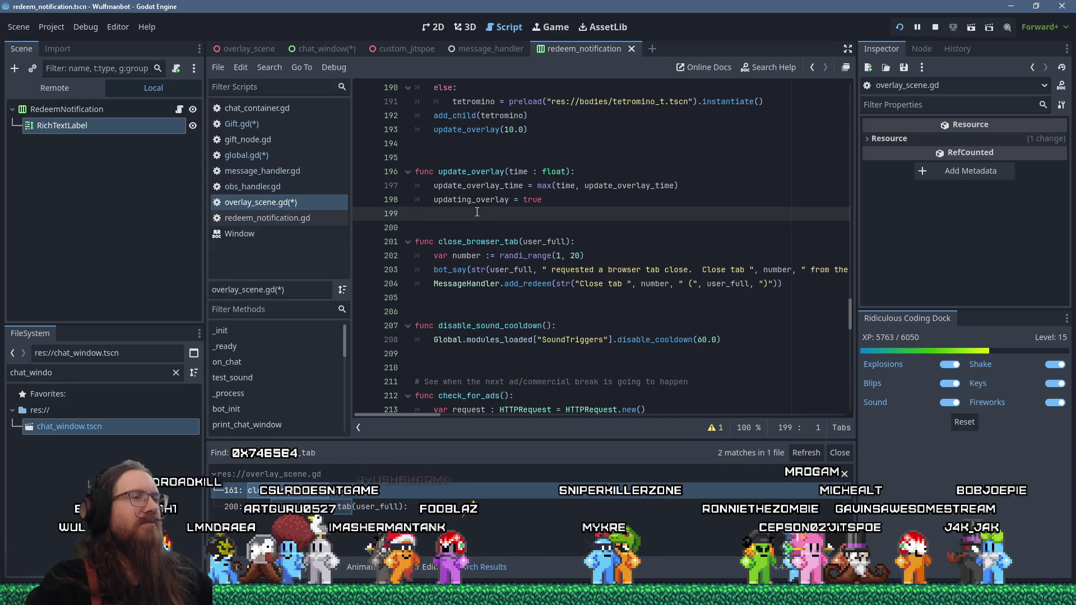
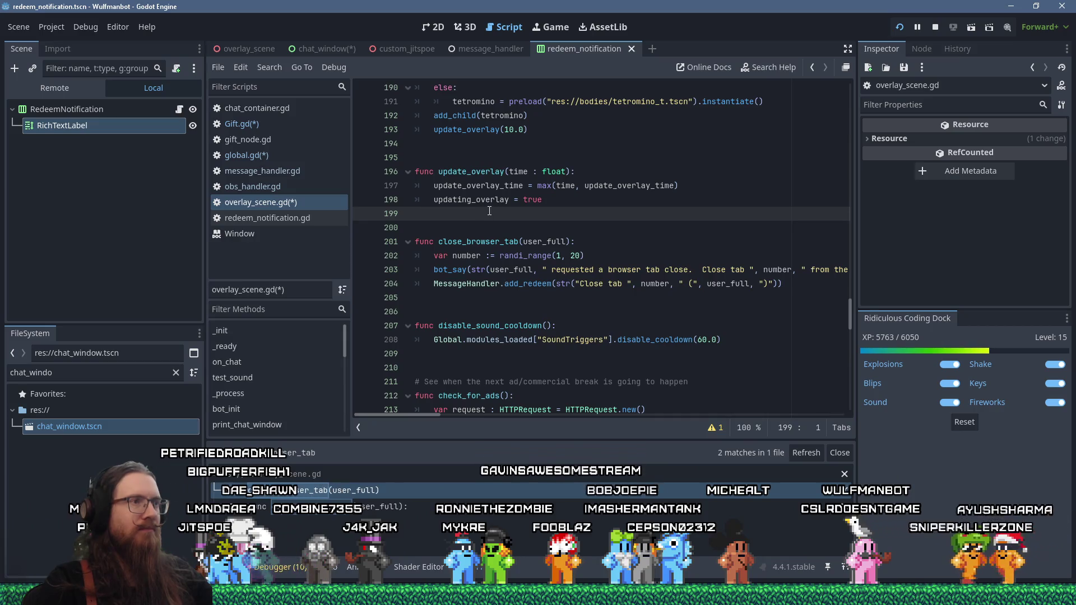
Step: Show the script warnings and jump to the unused command_lower variable on line 41
click(713, 428)
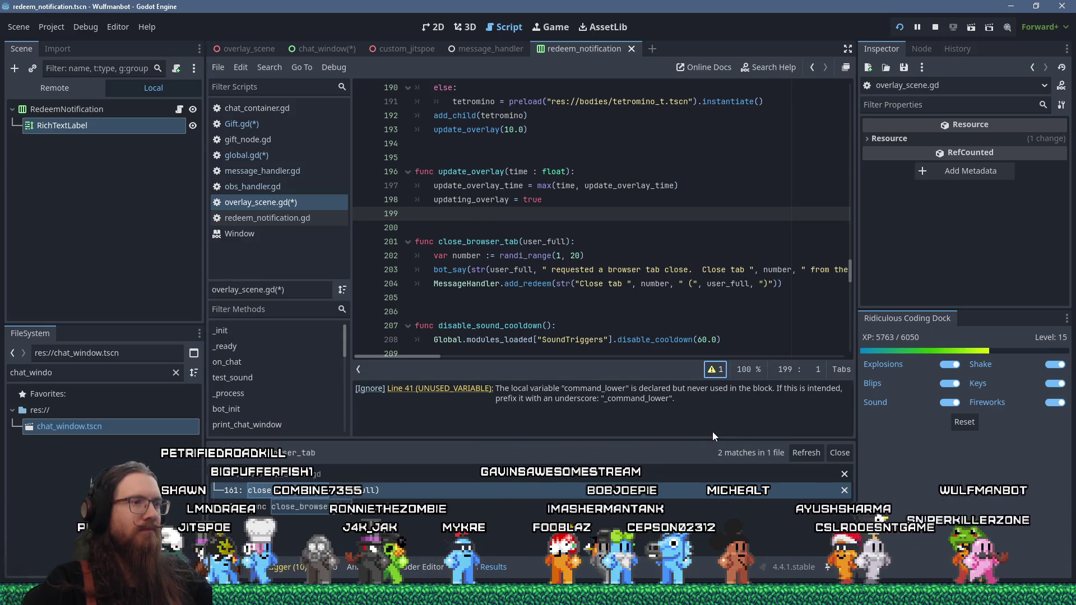
click(474, 389)
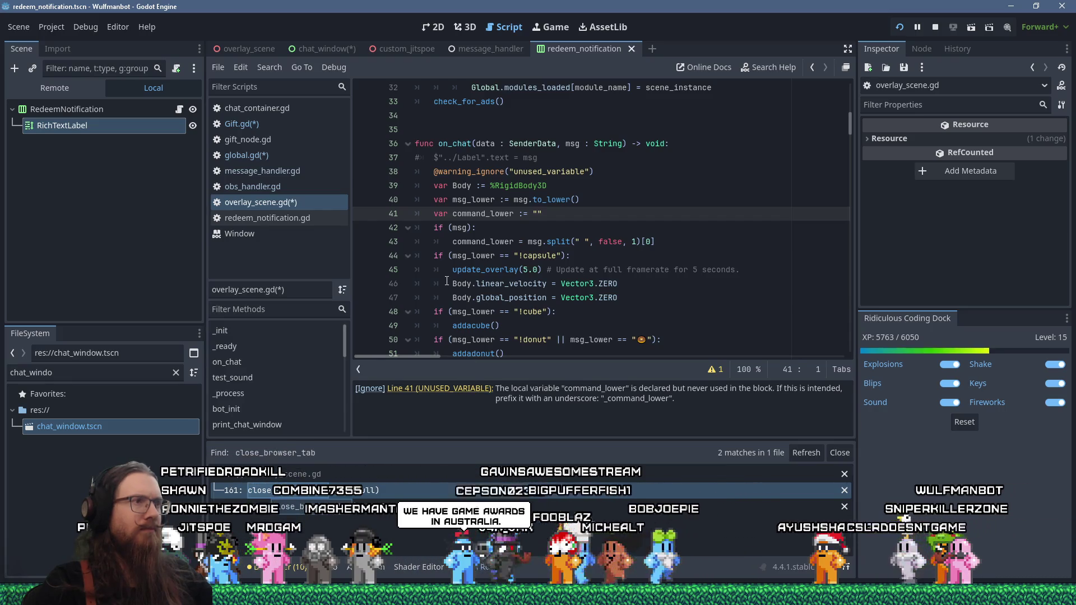
scroll(446, 281, down, 3)
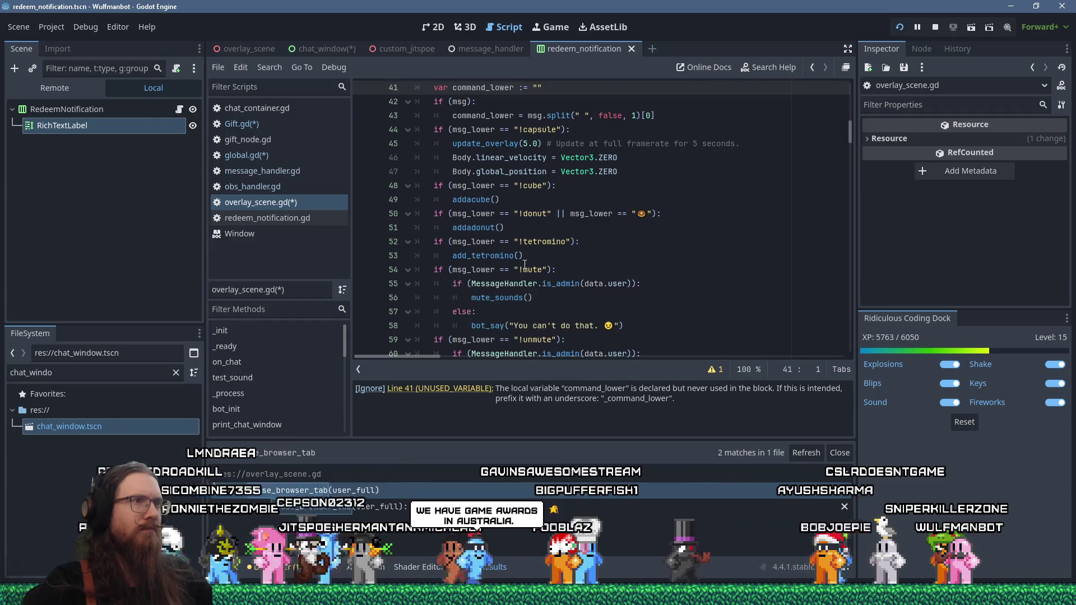
scroll(532, 264, up, 1)
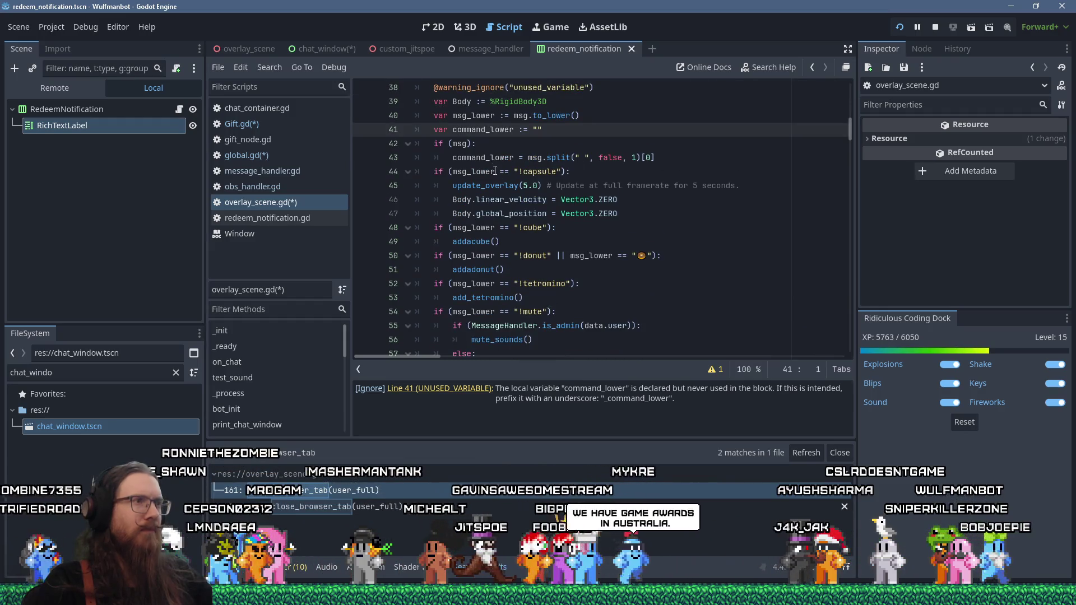
Step: Copy the command_lower name from its declaration on line 43
double_click(483, 157)
key(ctrl+c)
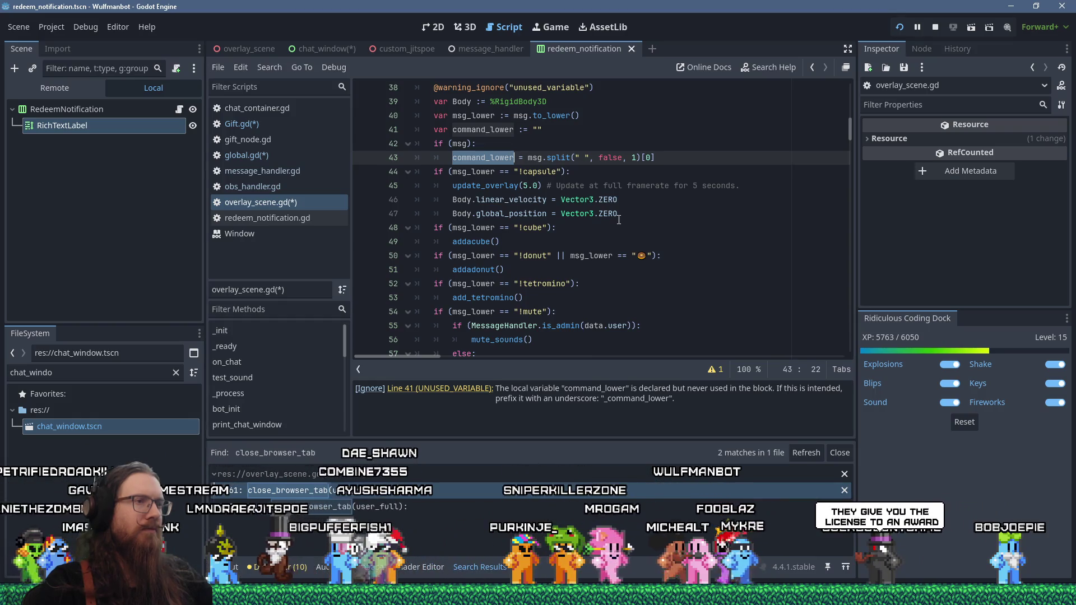
right_click(497, 160)
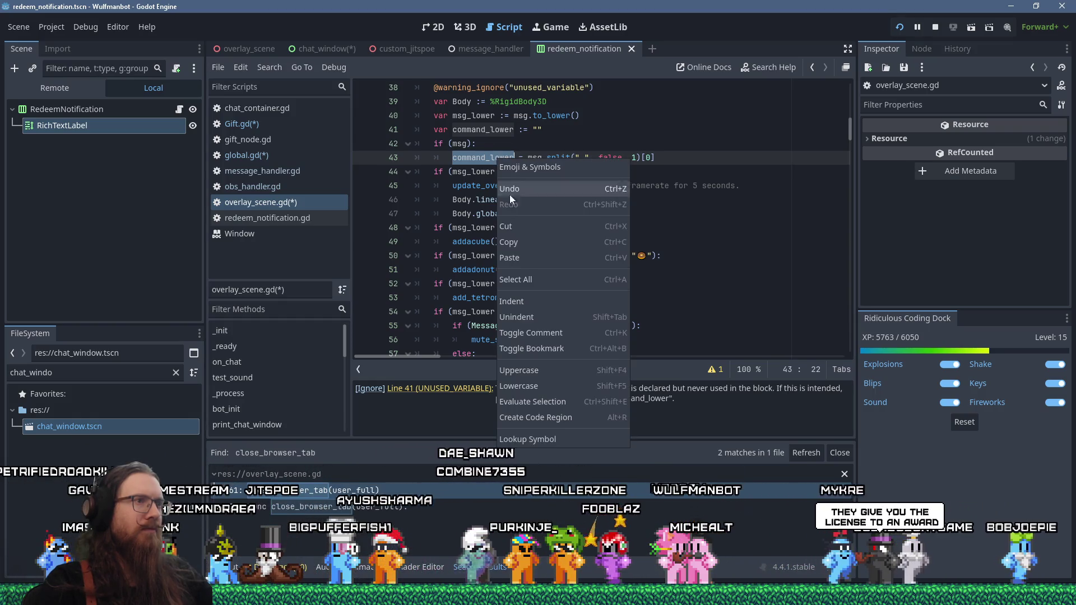
click(524, 241)
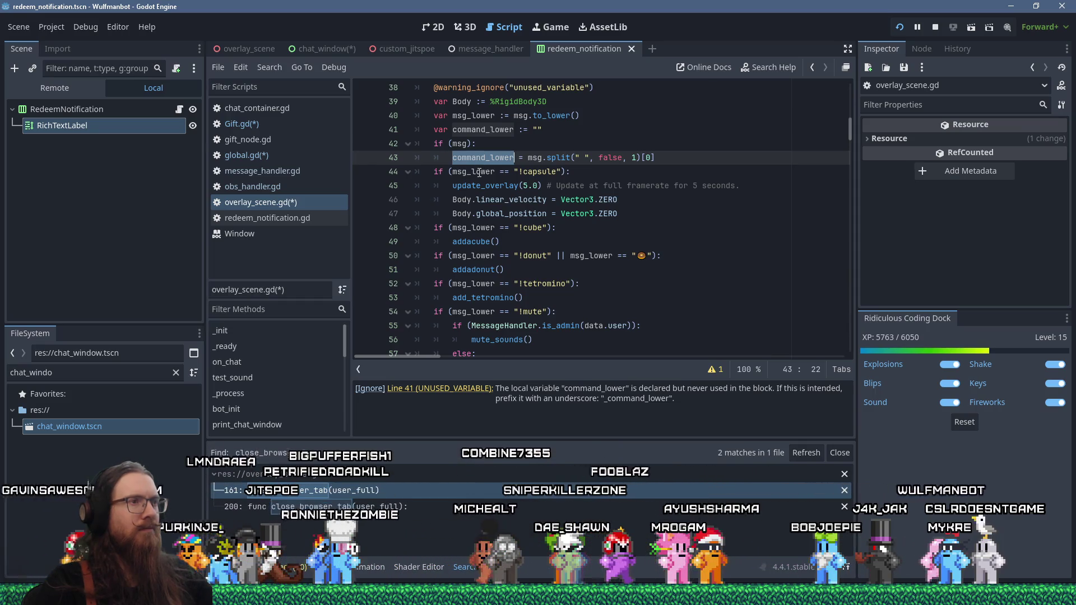
Step: Replace msg_lower with command_lower in the !mute (line 54) and !unmute (line 59) checks
double_click(472, 312)
right_click(472, 311)
key(ctrl+v)
scroll(551, 302, down, 2)
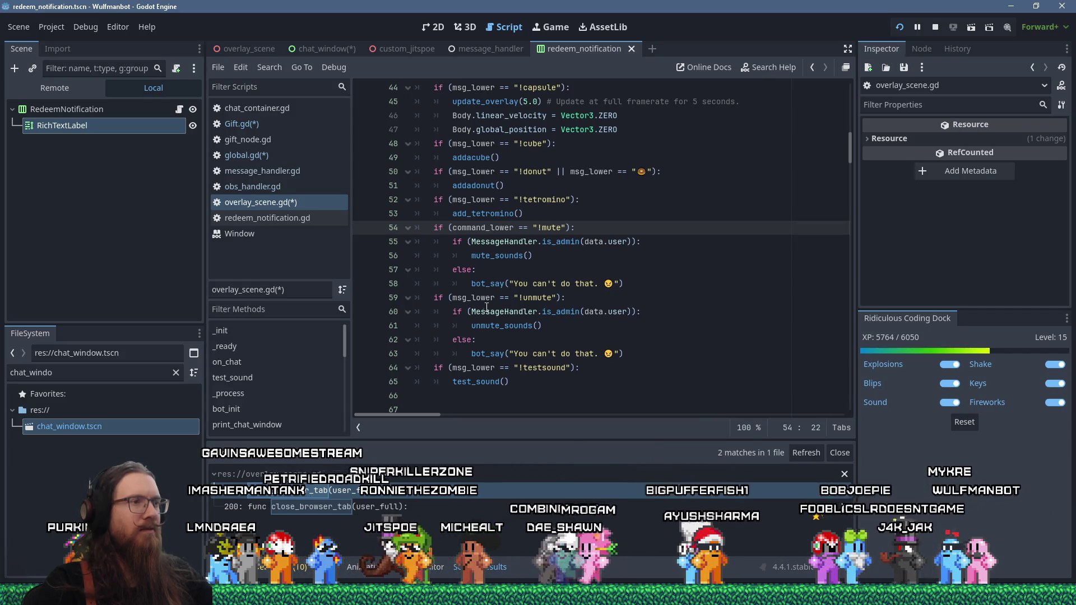
double_click(471, 298)
right_click(481, 298)
key(ctrl+v)
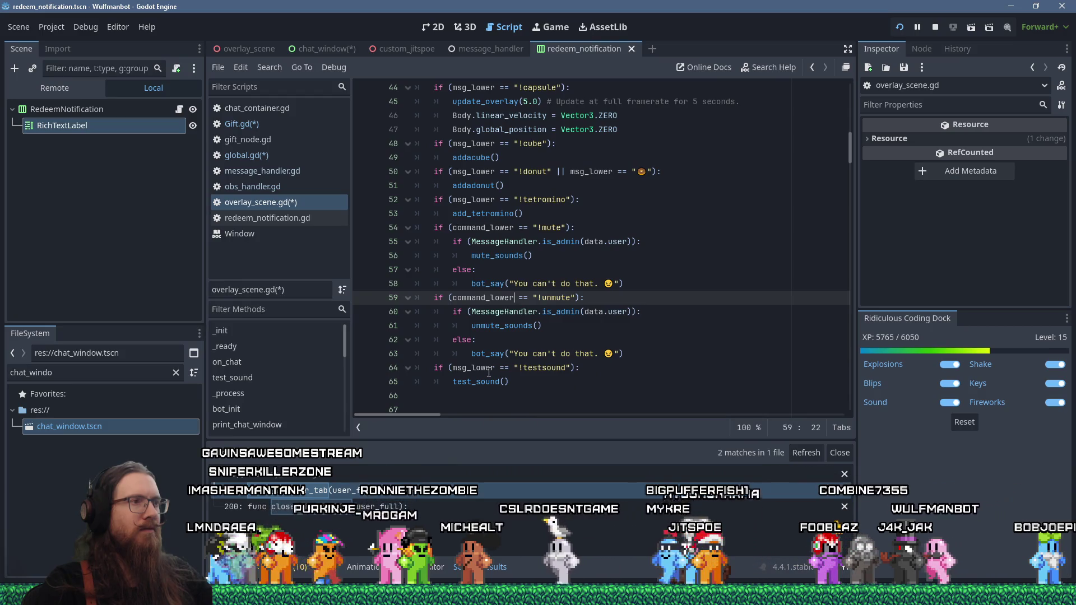
scroll(483, 374, up, 2)
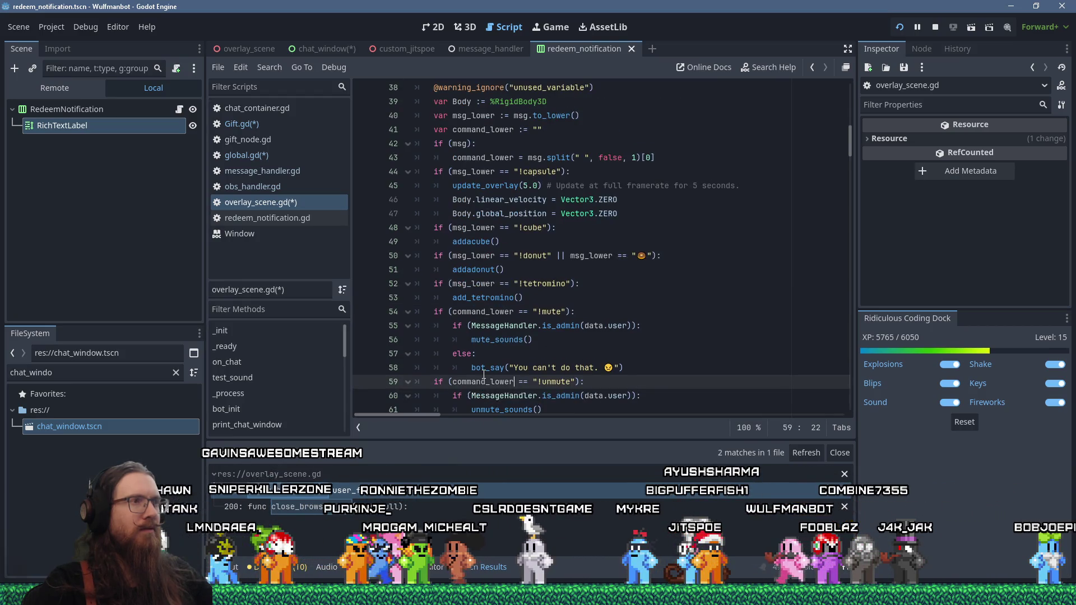
scroll(484, 374, down, 1)
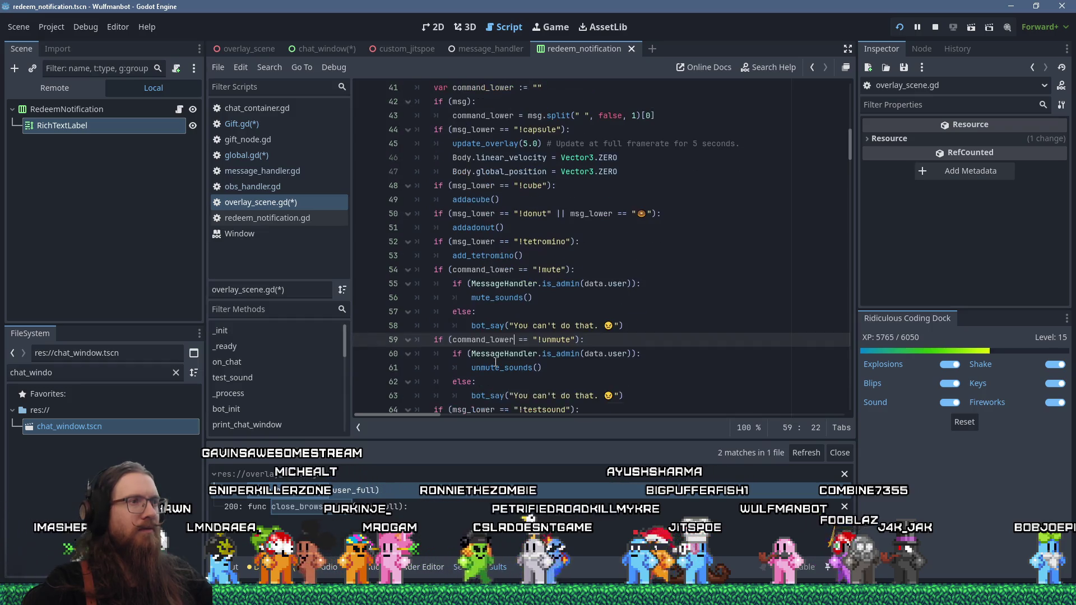
scroll(496, 361, down, 1)
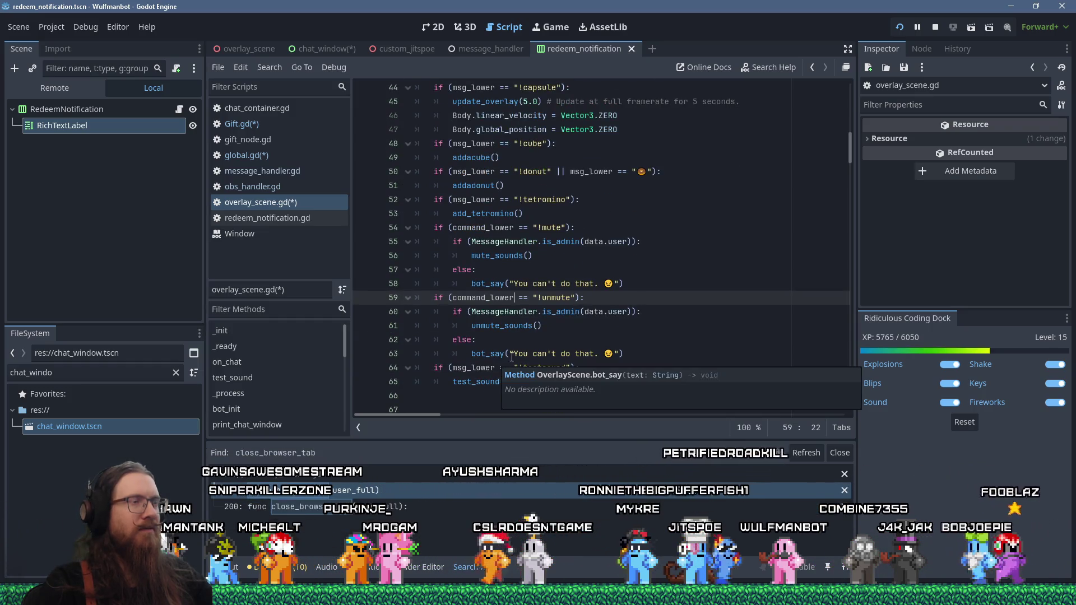
scroll(571, 359, down, 1)
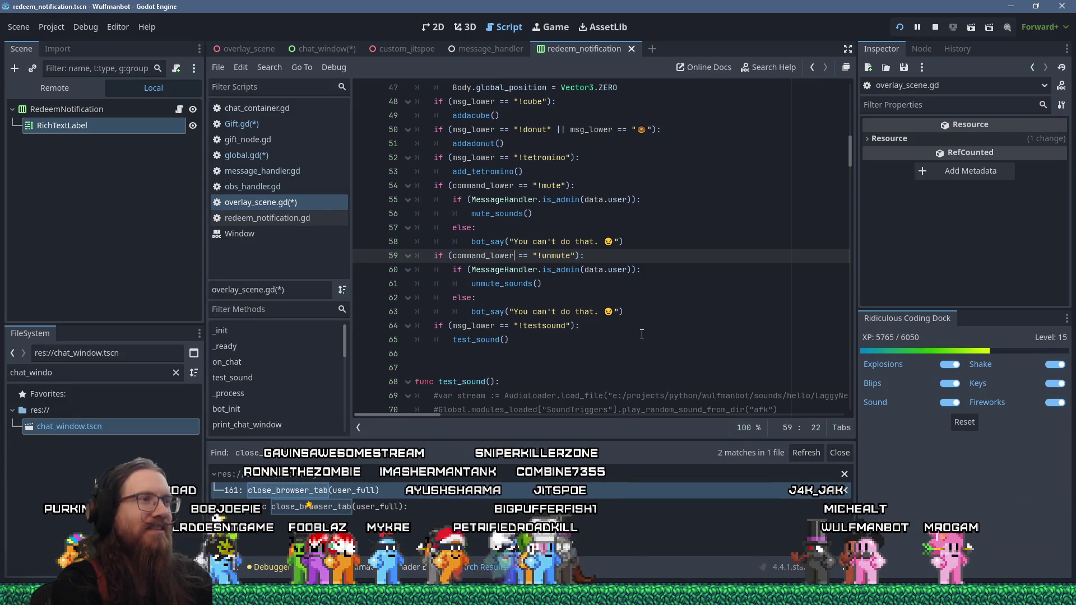
scroll(607, 329, down, 4)
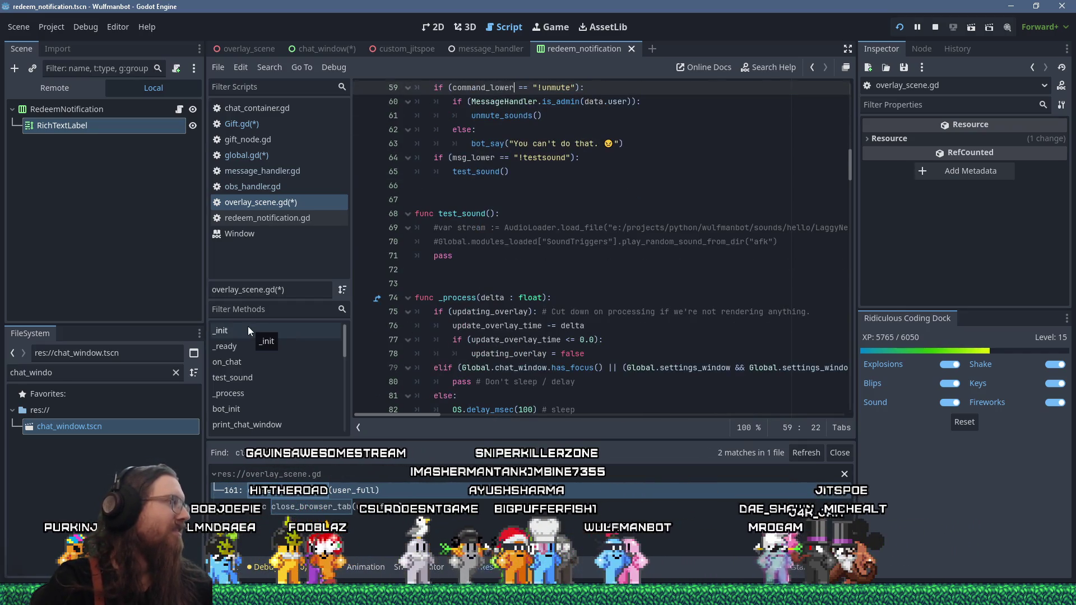
key(alt+Tab)
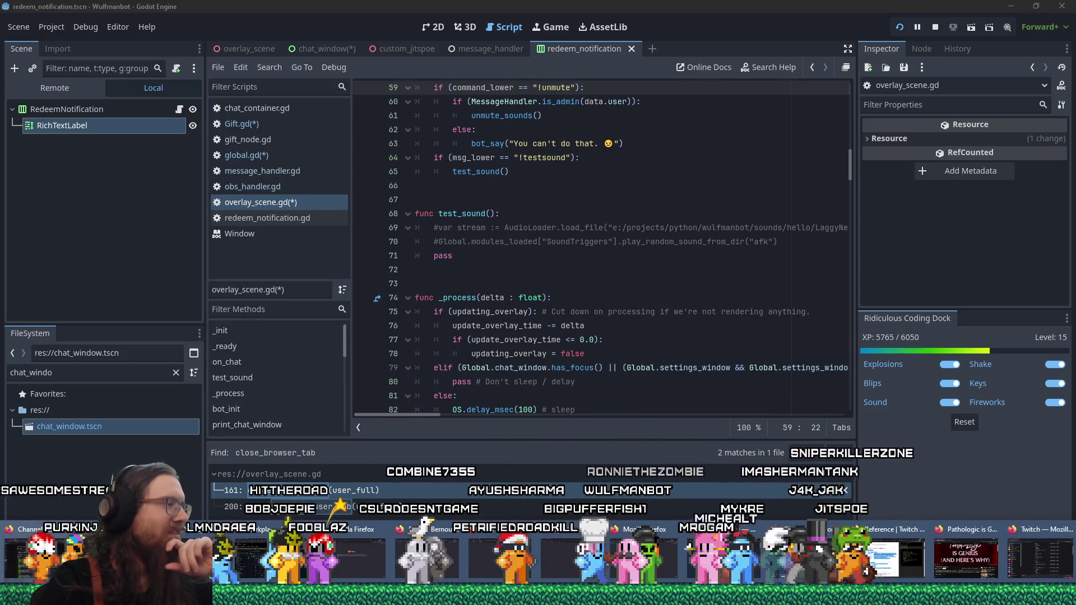
Step: Browse ACMI's The Story of the Moving Image exhibition page in Firefox, then close its tab
key(Escape)
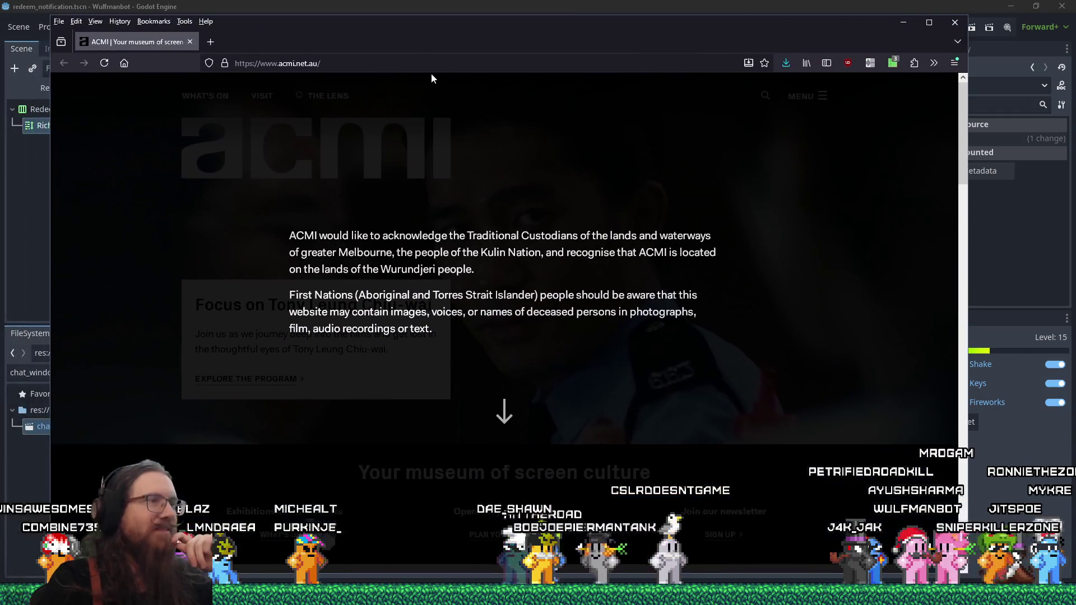
scroll(512, 401, down, 8)
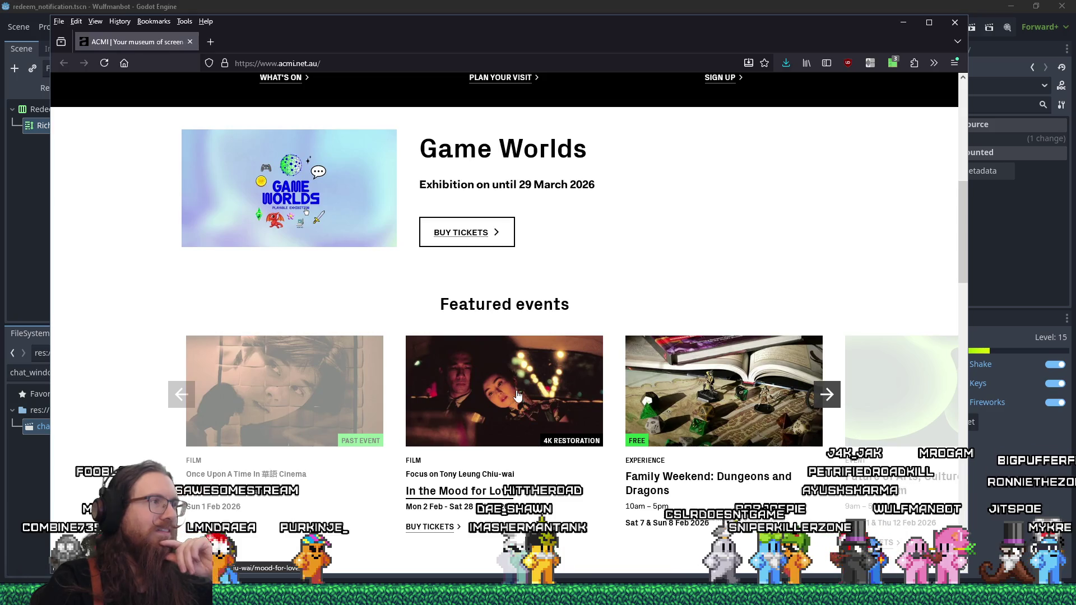
scroll(541, 389, down, 10)
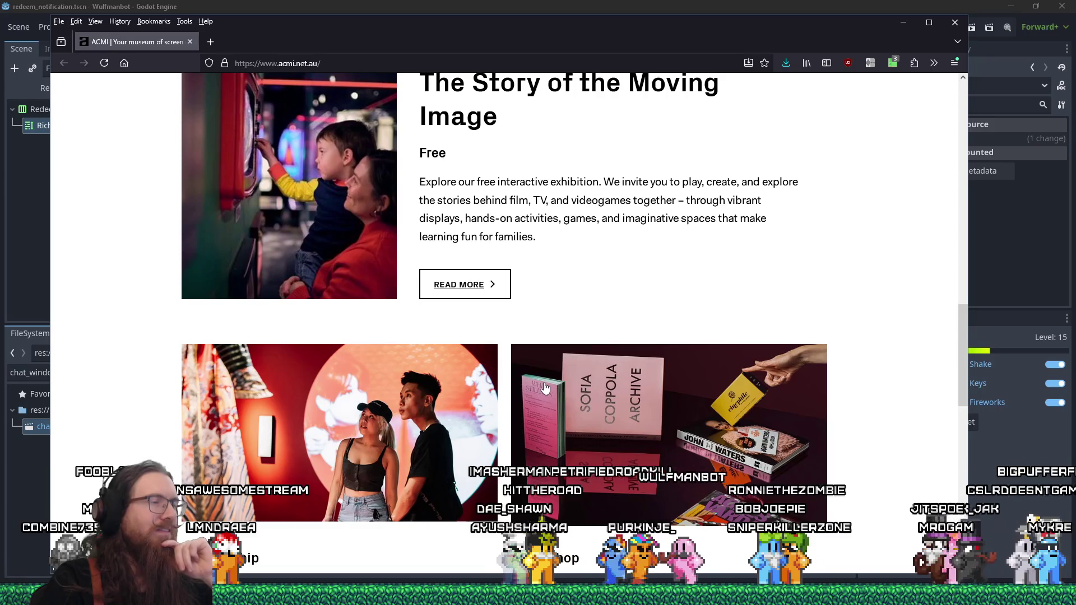
scroll(544, 388, up, 2)
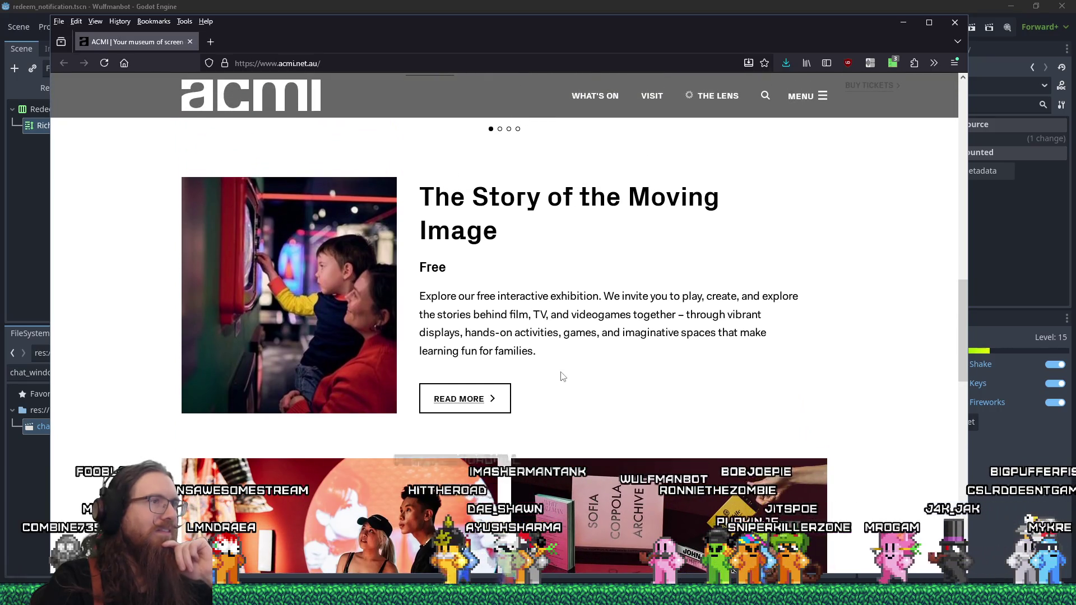
scroll(567, 375, down, 15)
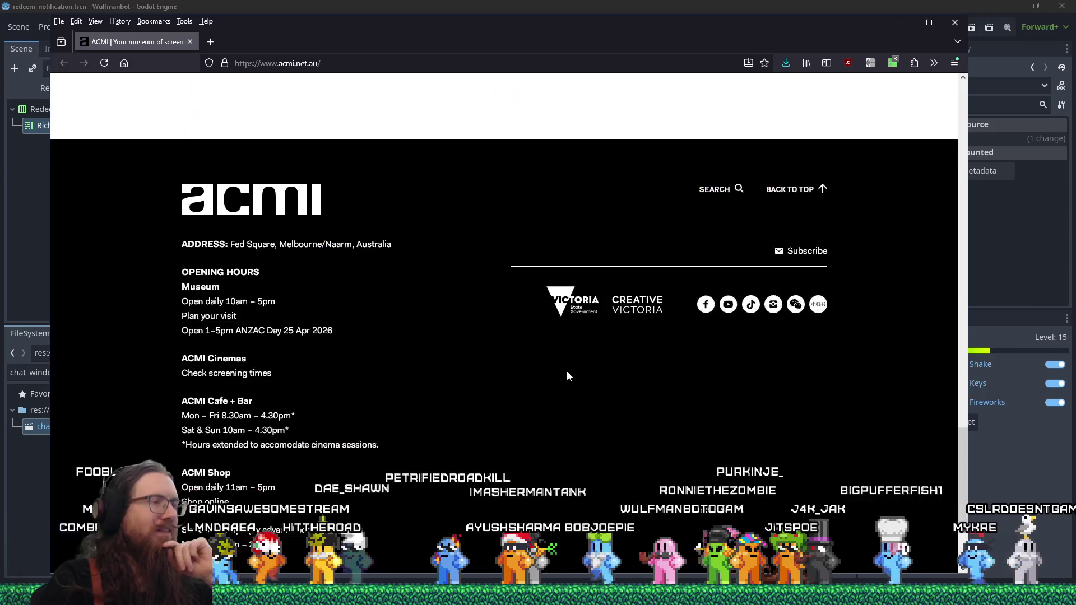
scroll(568, 376, up, 7)
scroll(567, 376, up, 5)
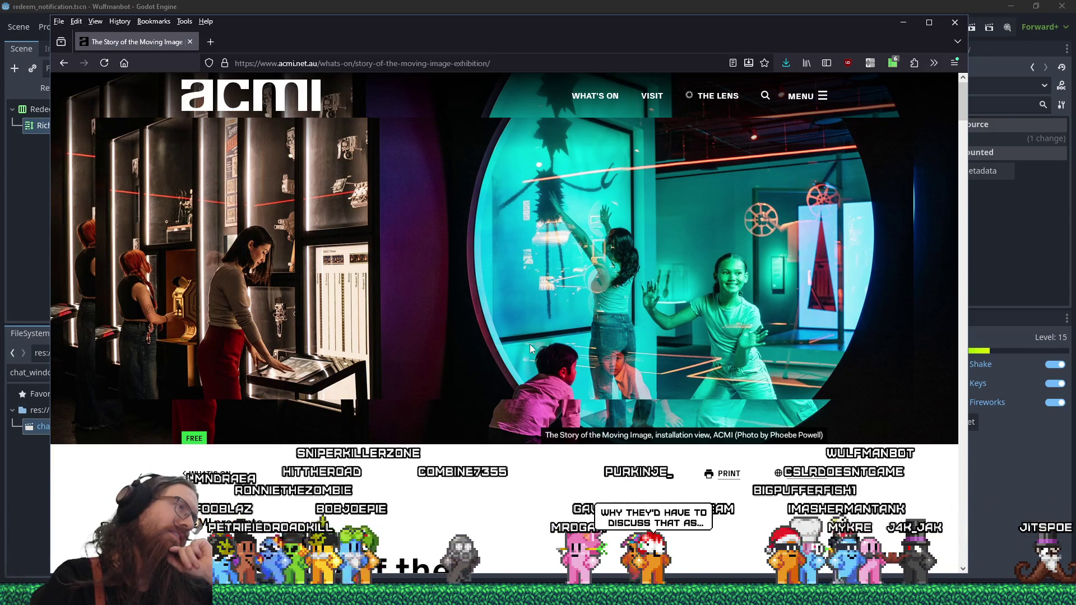
scroll(531, 342, down, 10)
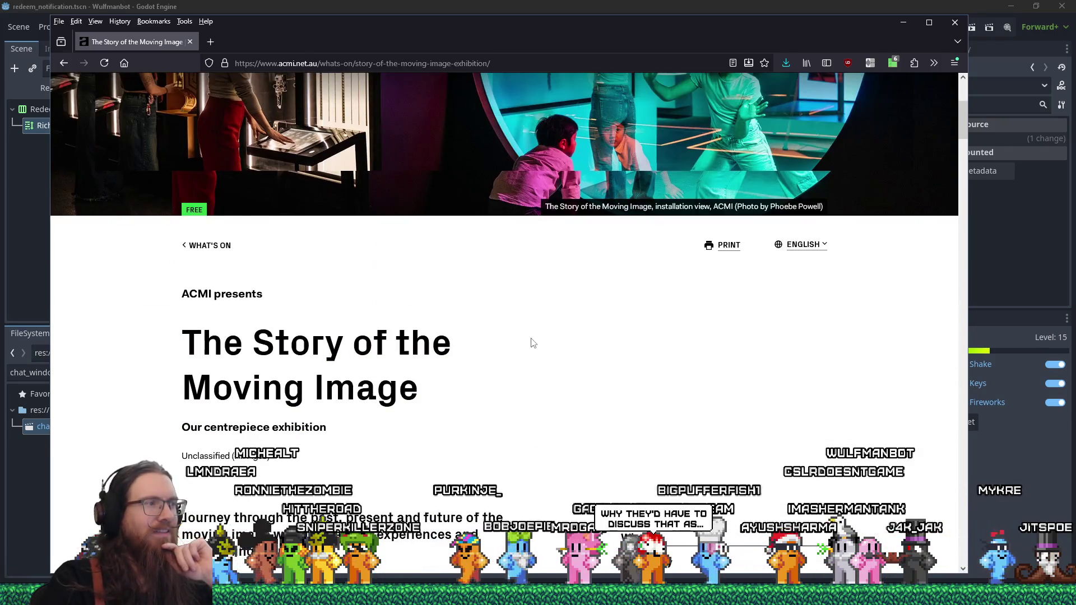
scroll(532, 343, down, 4)
scroll(519, 333, down, 8)
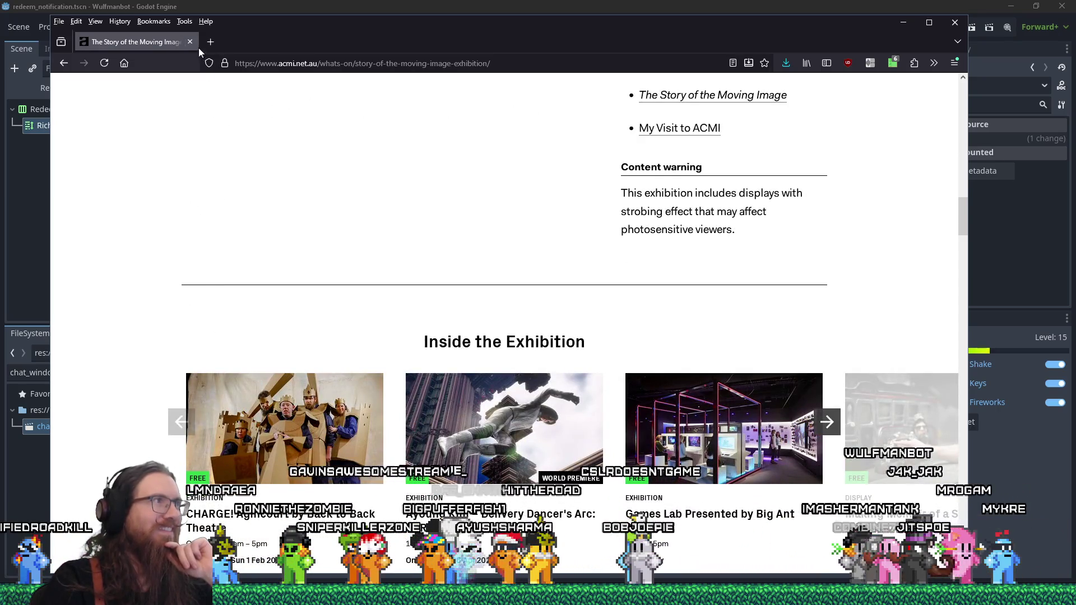
click(190, 42)
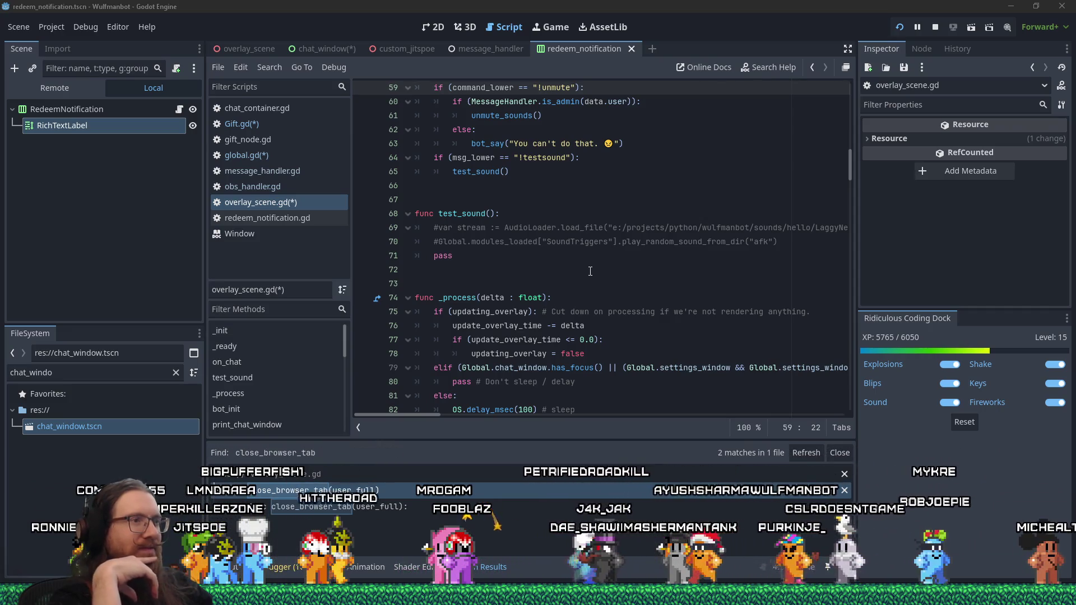
key(alt+Tab)
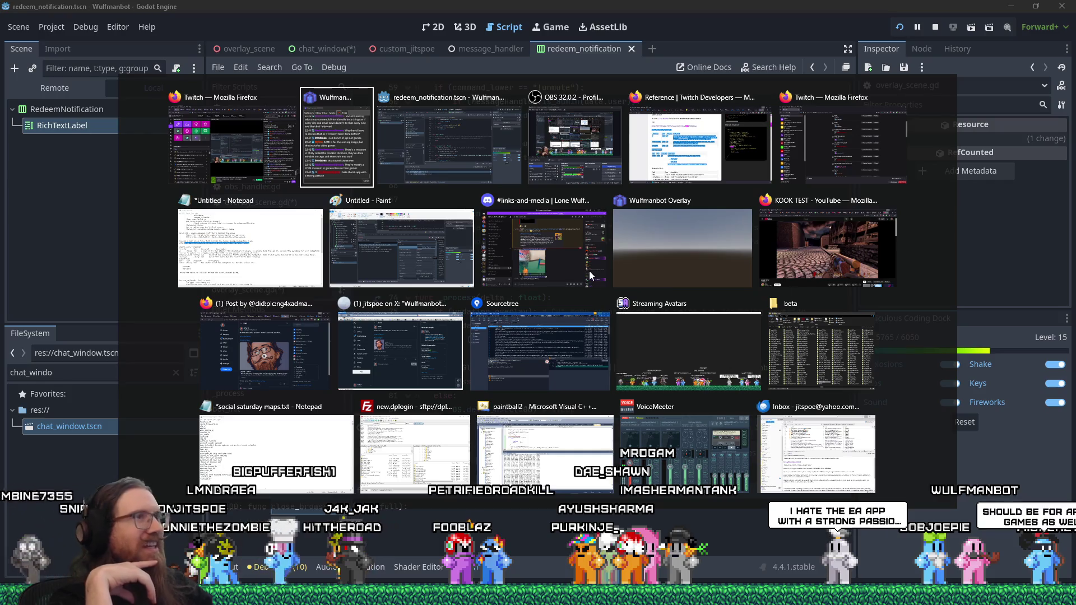
key(alt+Tab)
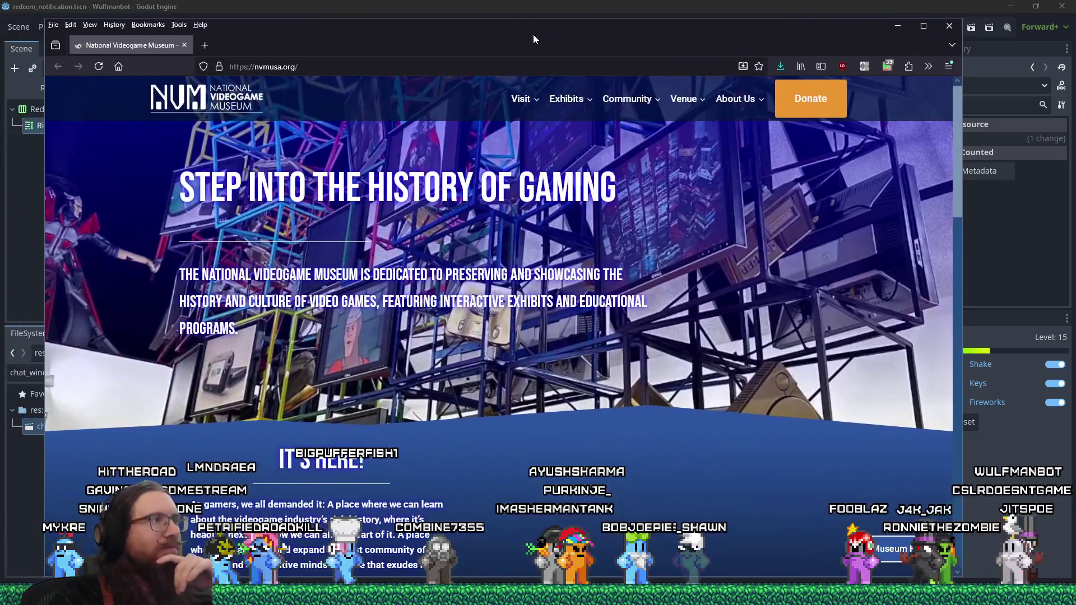
drag(533, 34, 610, 28)
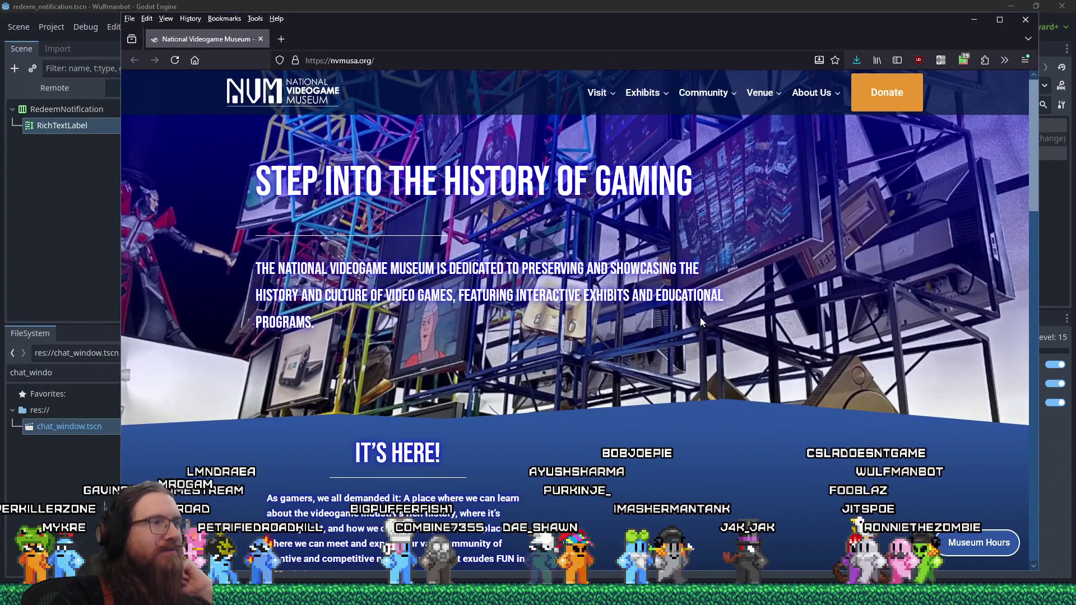
Step: Scroll through nvmusa.org and its Interactive Exhibits page, then close the browser tab
scroll(701, 318, down, 9)
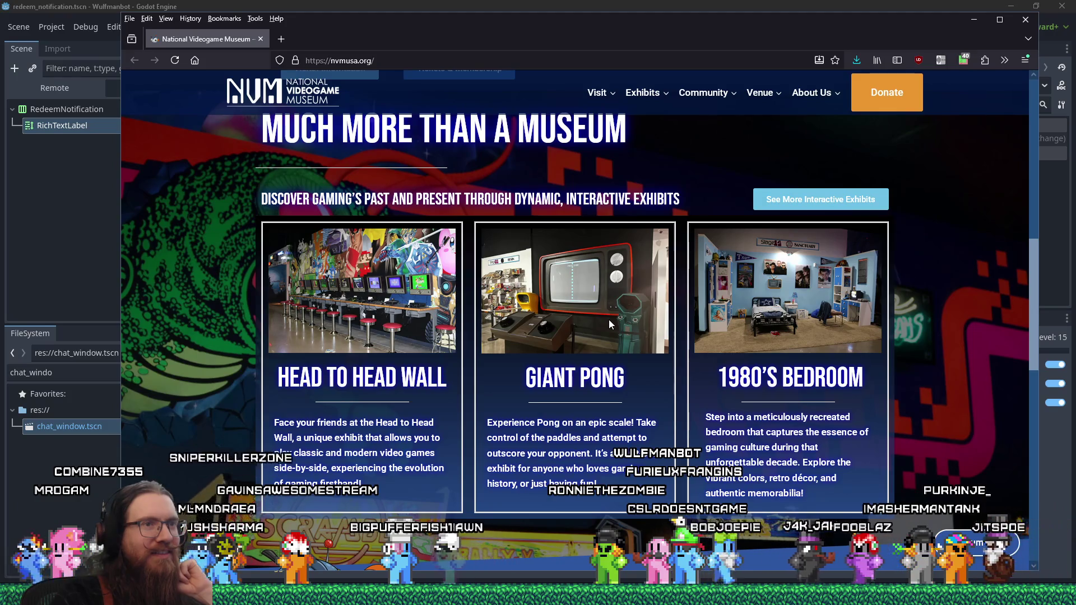
scroll(609, 320, down, 3)
scroll(610, 324, up, 3)
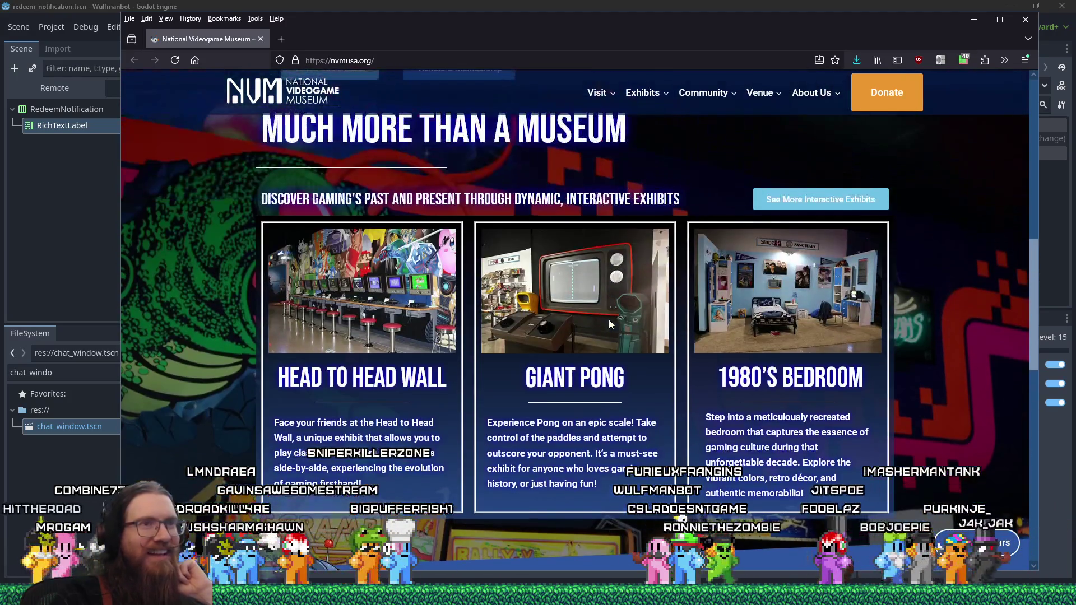
scroll(609, 319, down, 9)
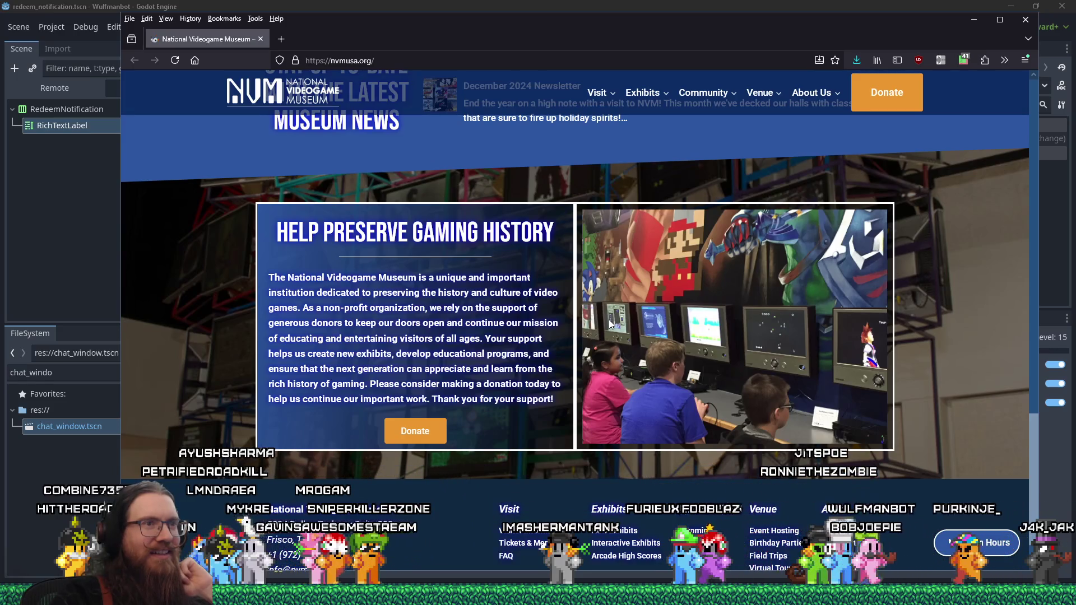
scroll(610, 324, down, 2)
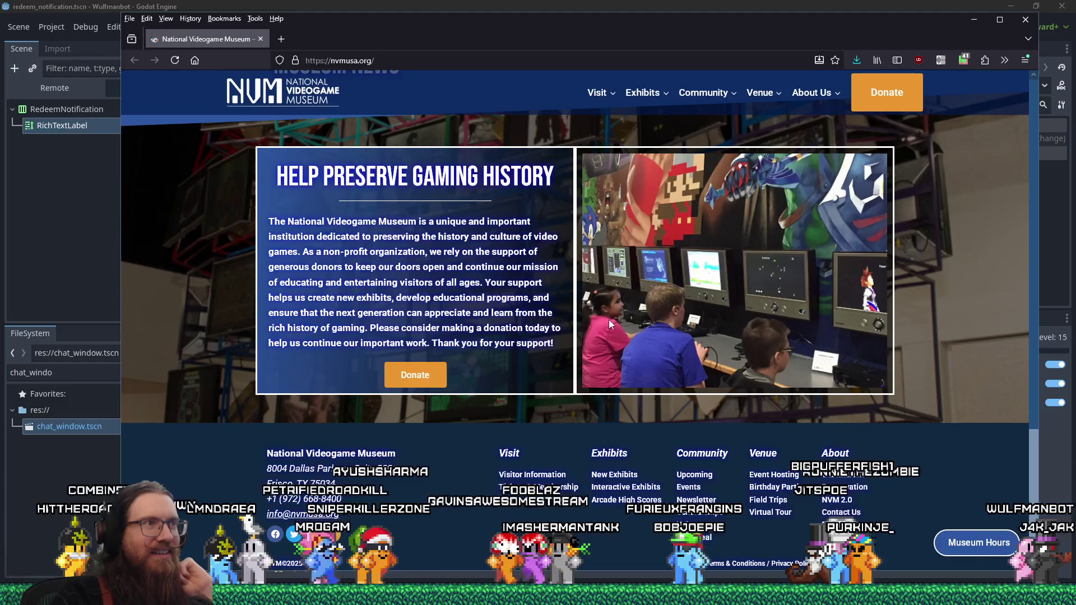
scroll(610, 324, up, 4)
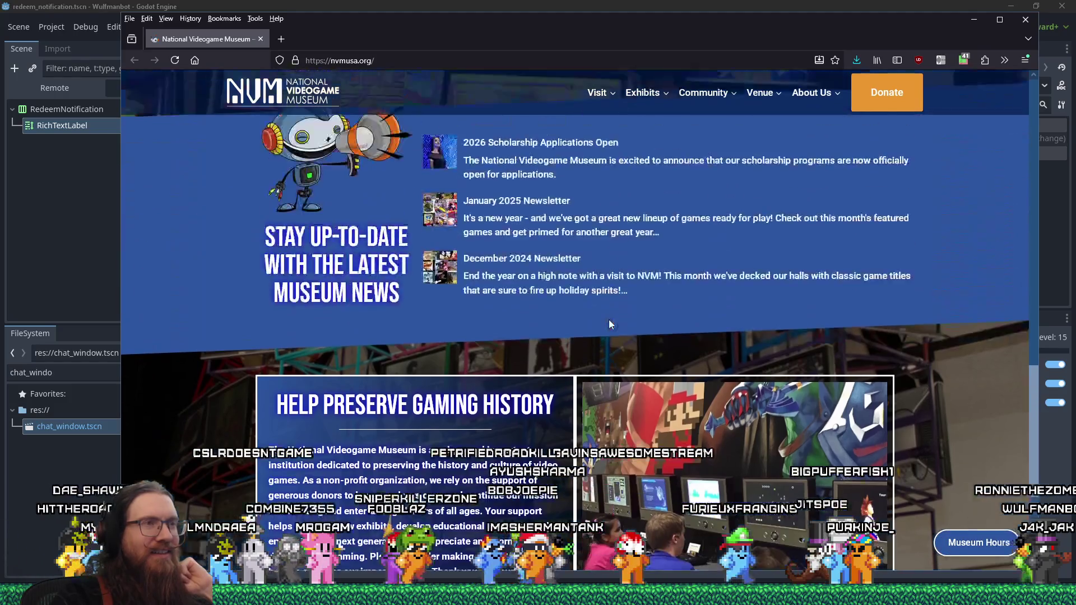
scroll(610, 324, up, 9)
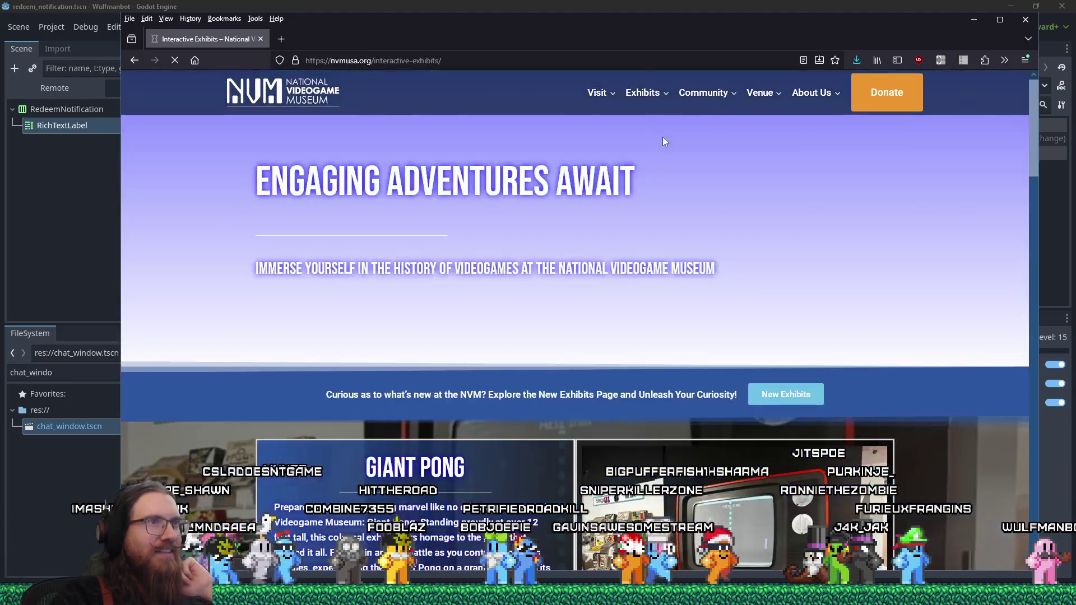
scroll(669, 271, down, 12)
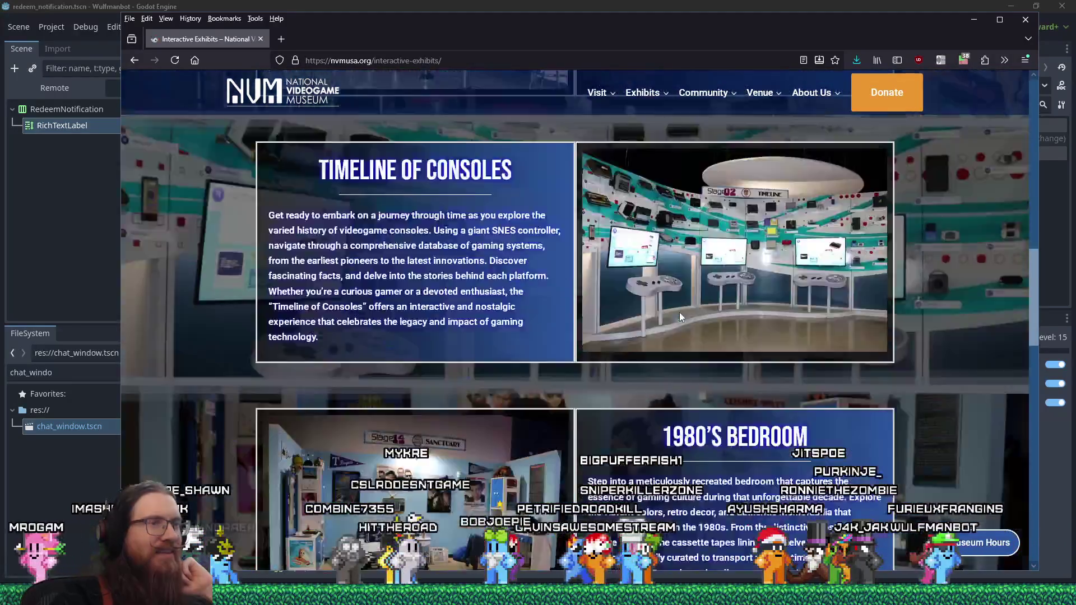
scroll(680, 316, up, 2)
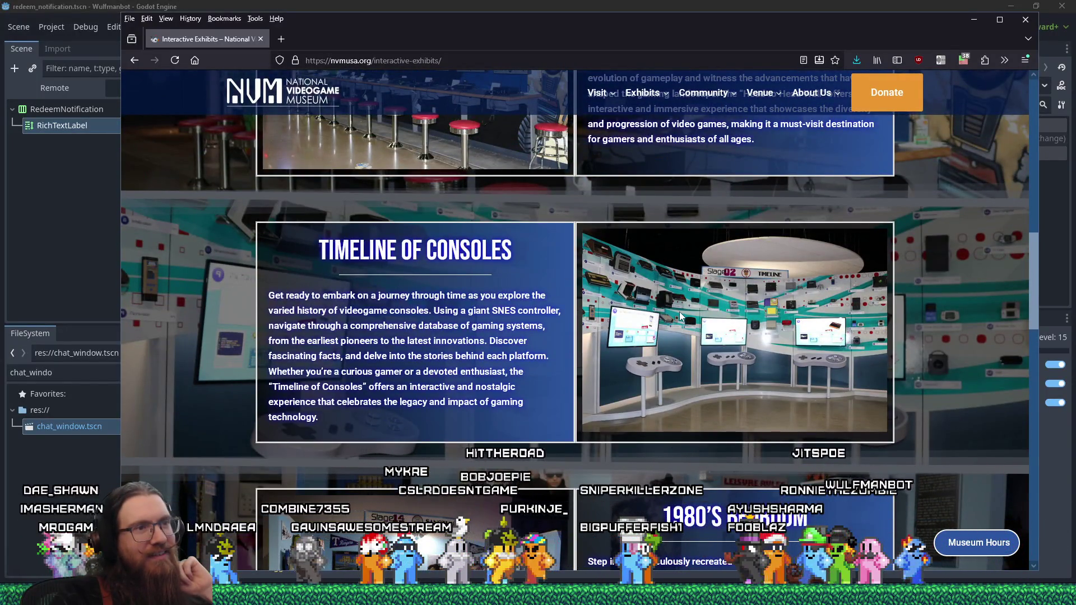
scroll(680, 312, down, 5)
scroll(679, 310, down, 10)
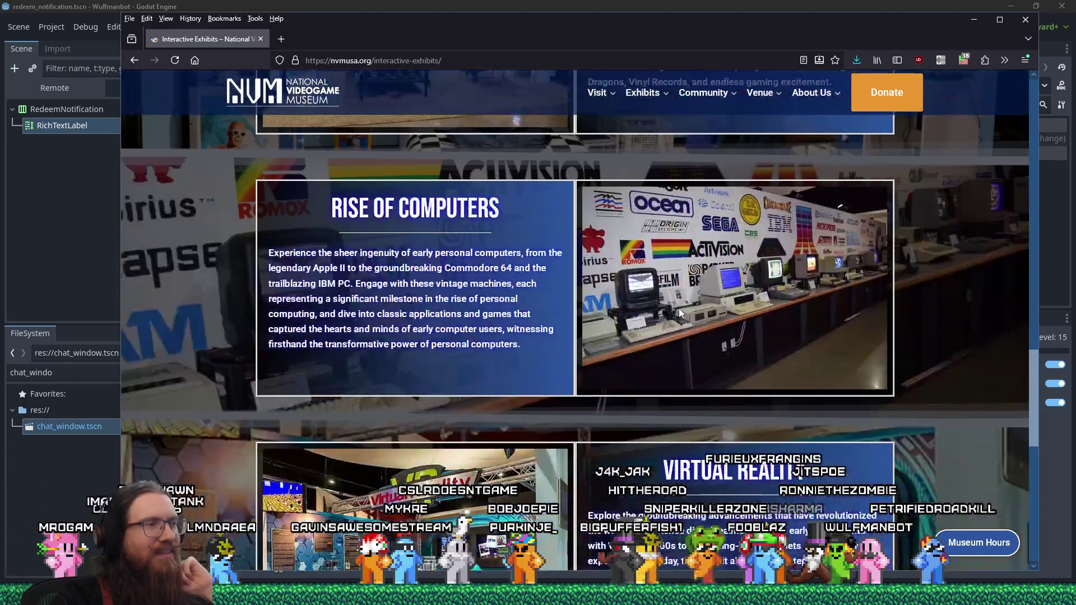
scroll(680, 312, down, 7)
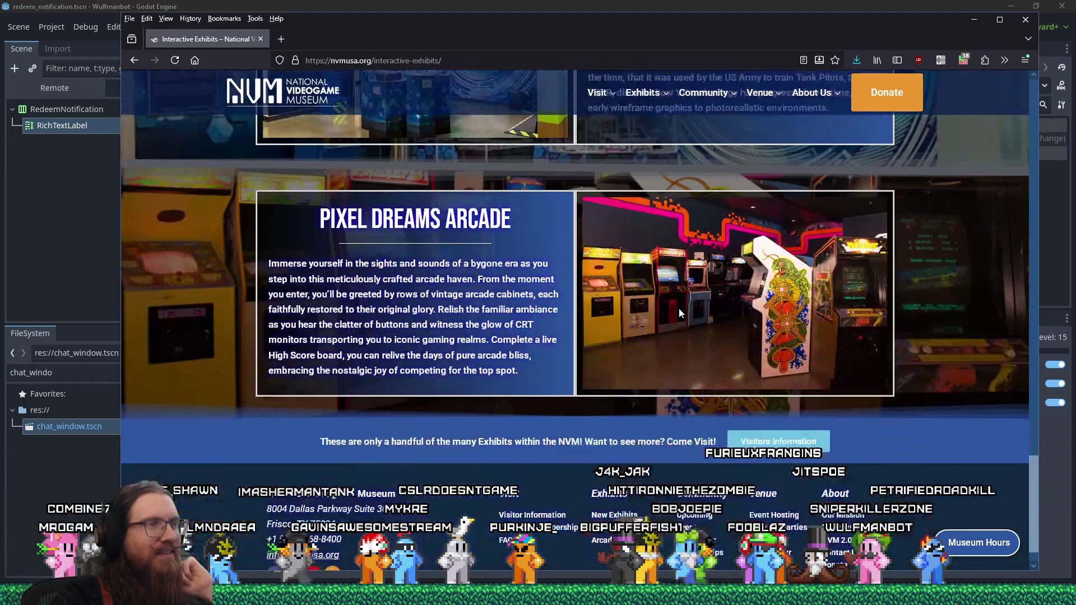
scroll(680, 311, down, 1)
scroll(680, 312, down, 1)
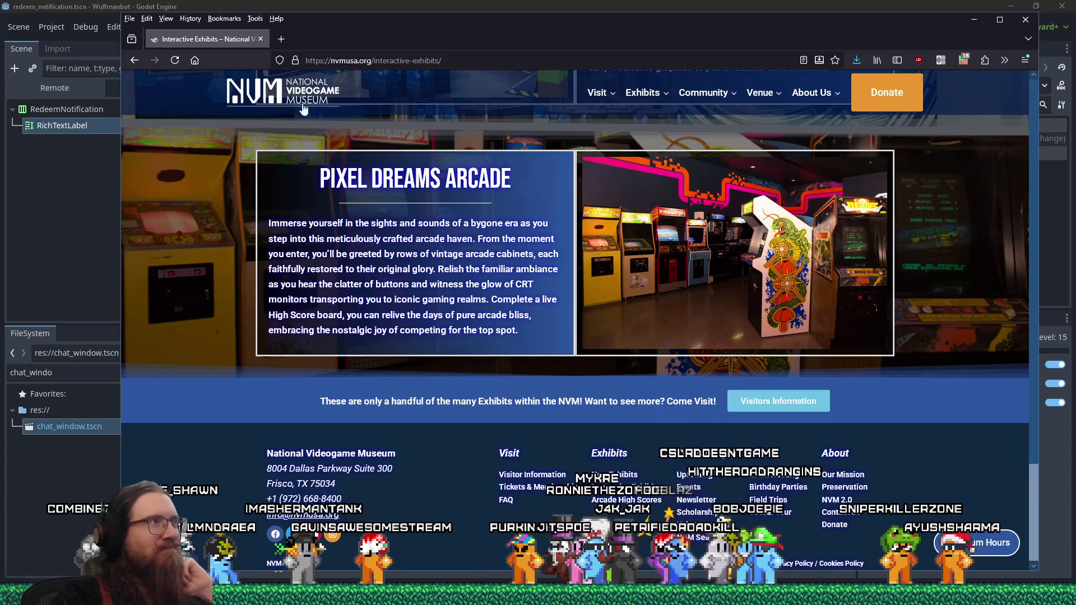
click(260, 40)
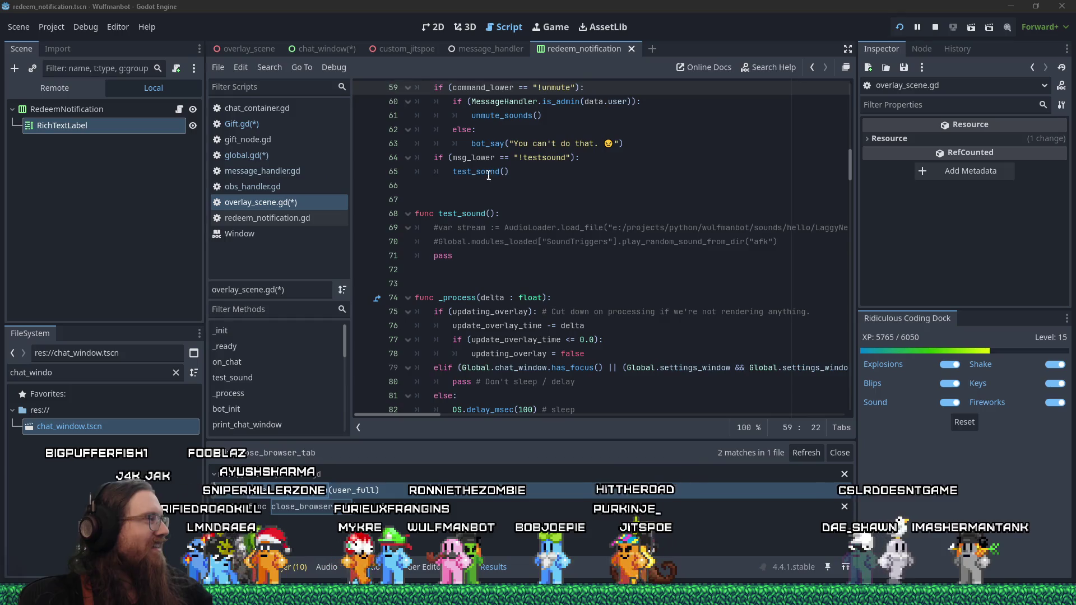
click(540, 185)
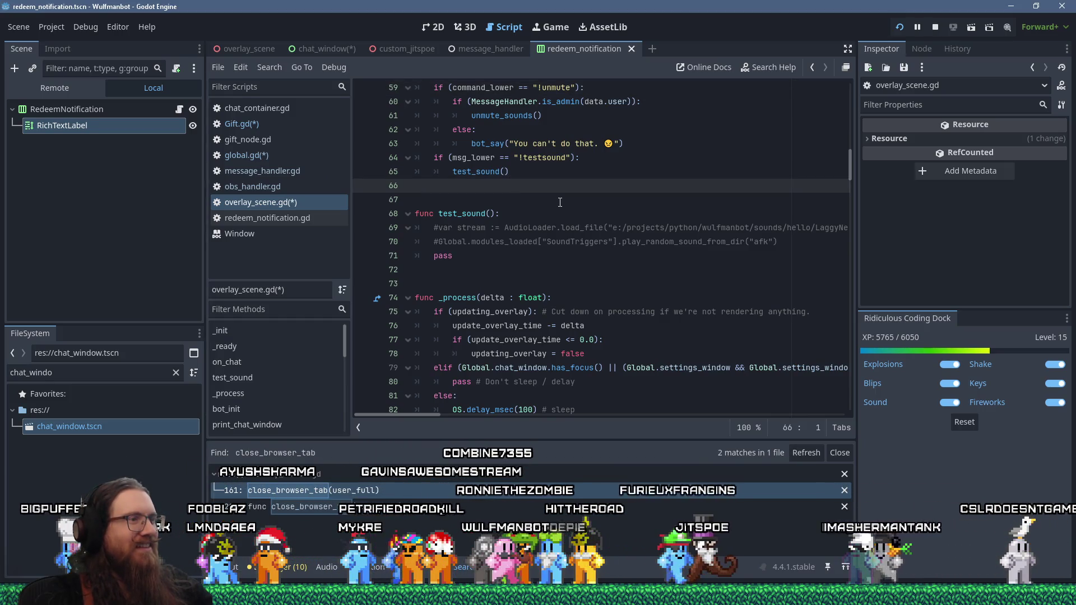
scroll(560, 202, down, 3)
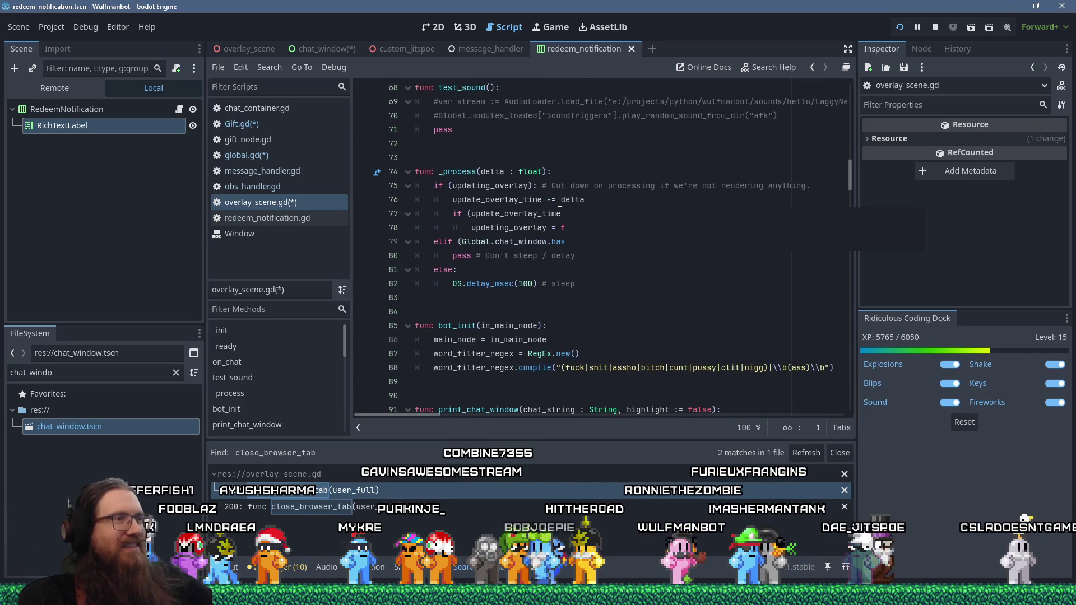
click(559, 296)
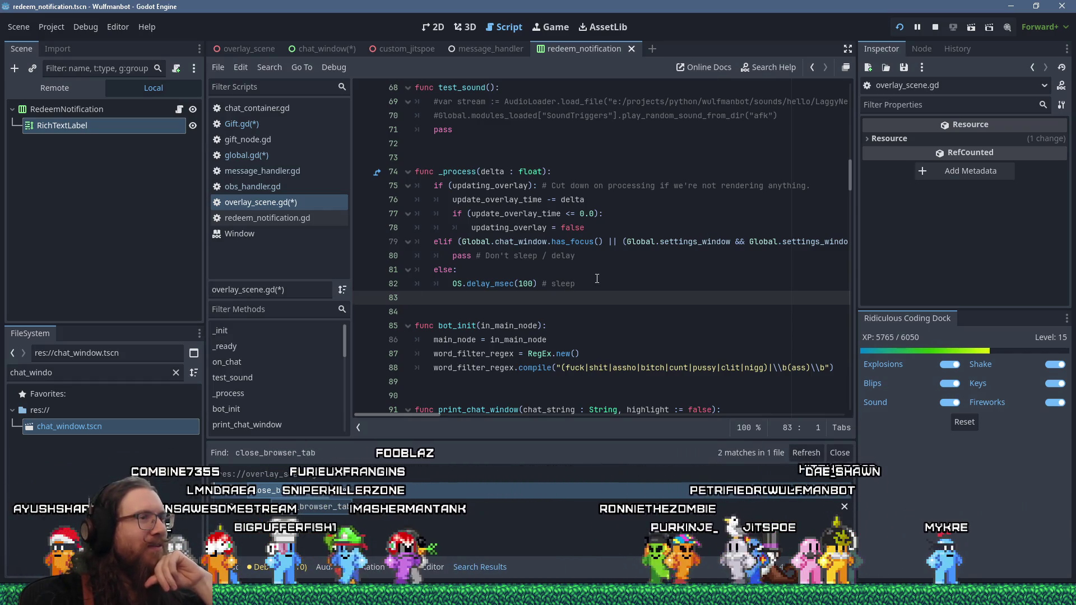
scroll(597, 278, up, 3)
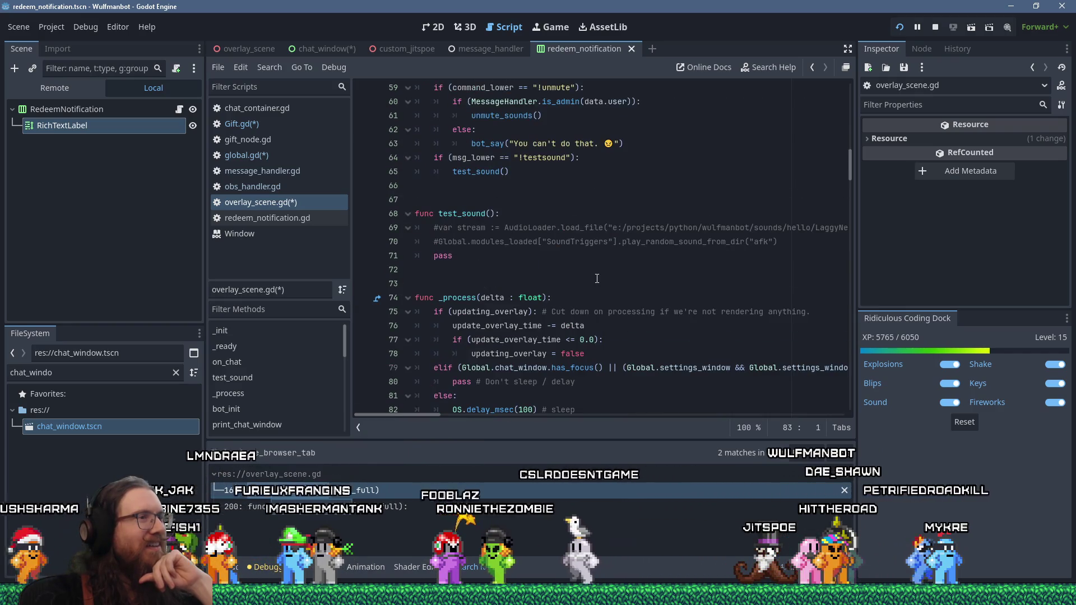
scroll(597, 279, up, 4)
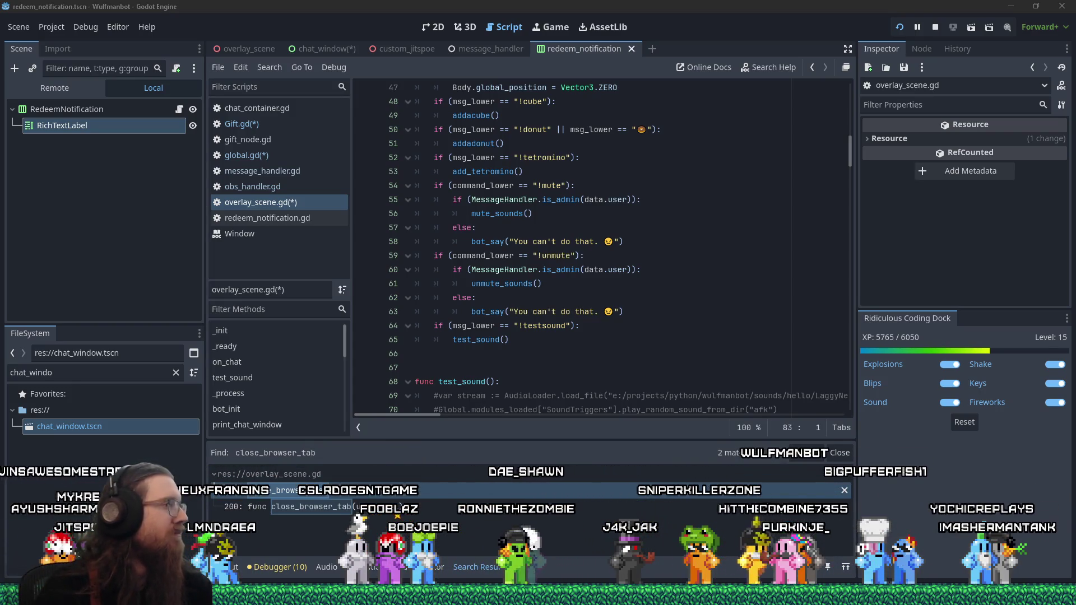
Step: Open the Gift.gd script at its fulfill_redeem function via message_handler.gd
click(527, 343)
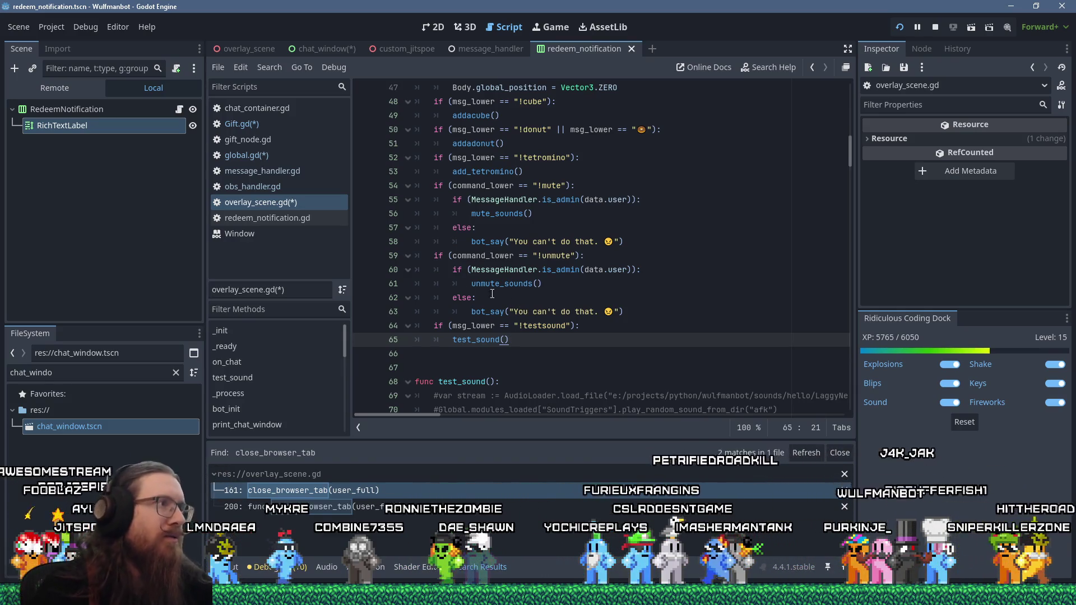
click(277, 172)
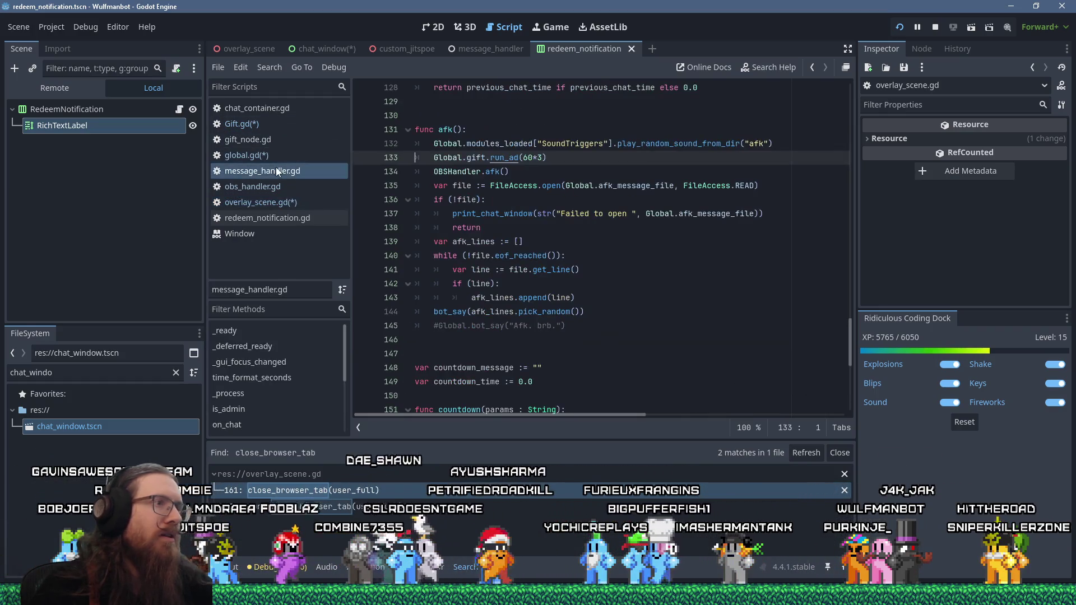
click(258, 123)
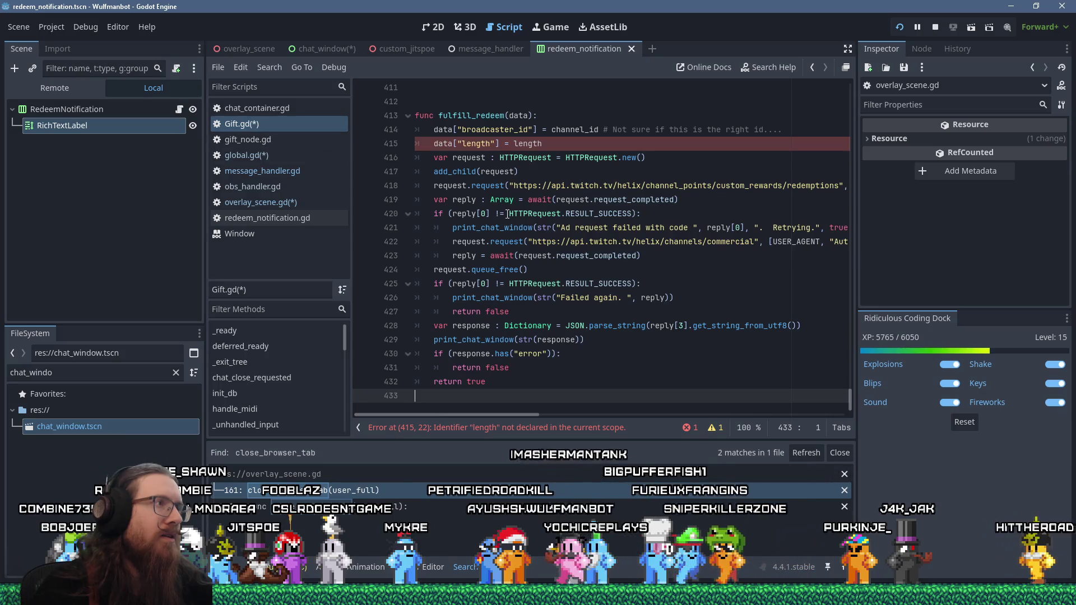
scroll(507, 207, up, 2)
scroll(507, 207, down, 2)
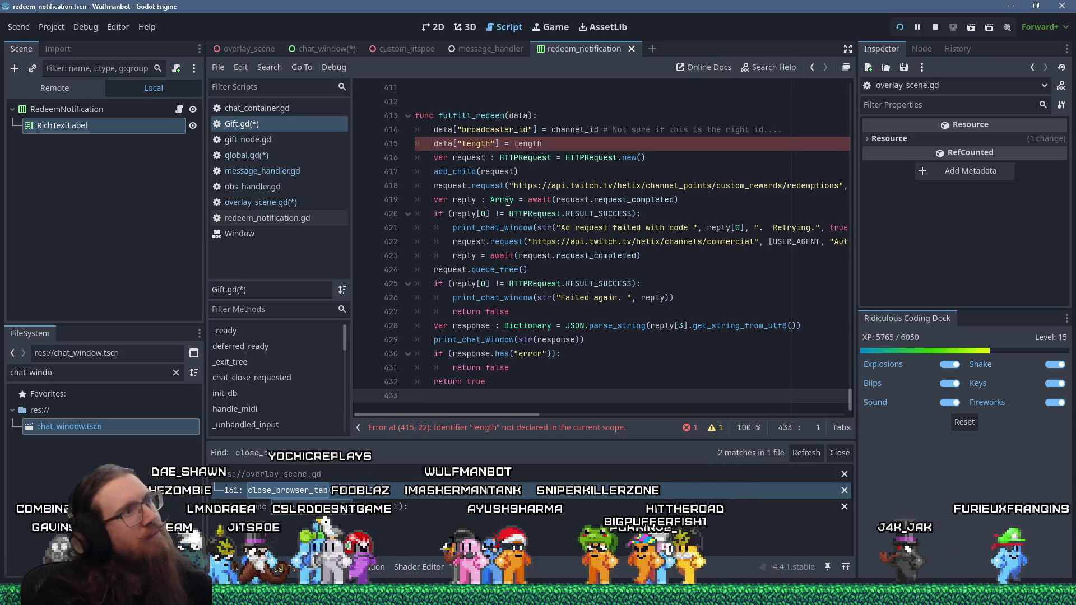
Step: Inspect the fulfill_redeem header and the erroring length line 415
mouse_move(509, 201)
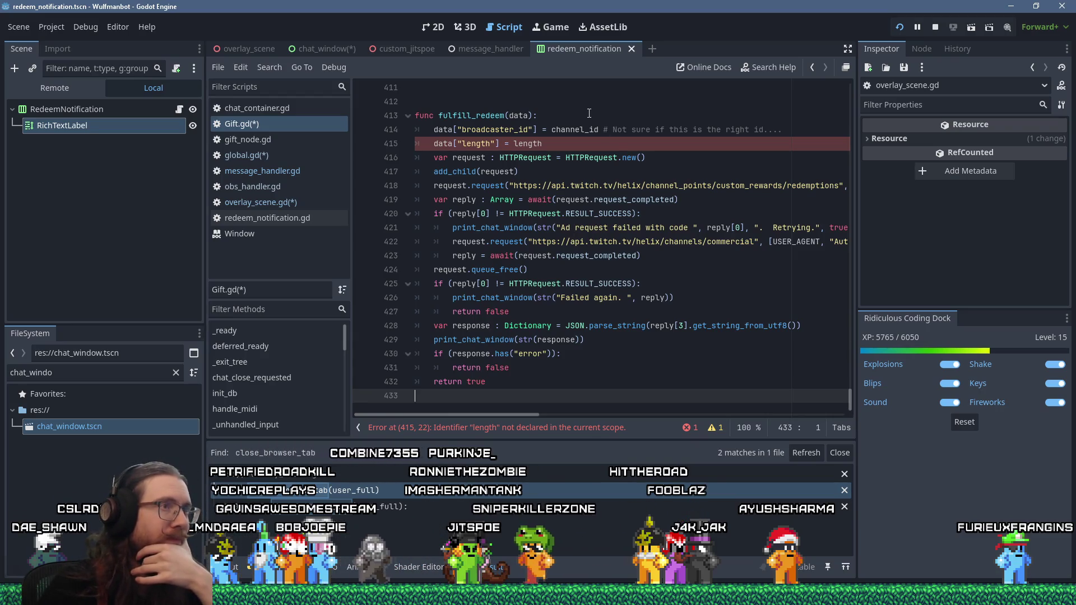
click(565, 116)
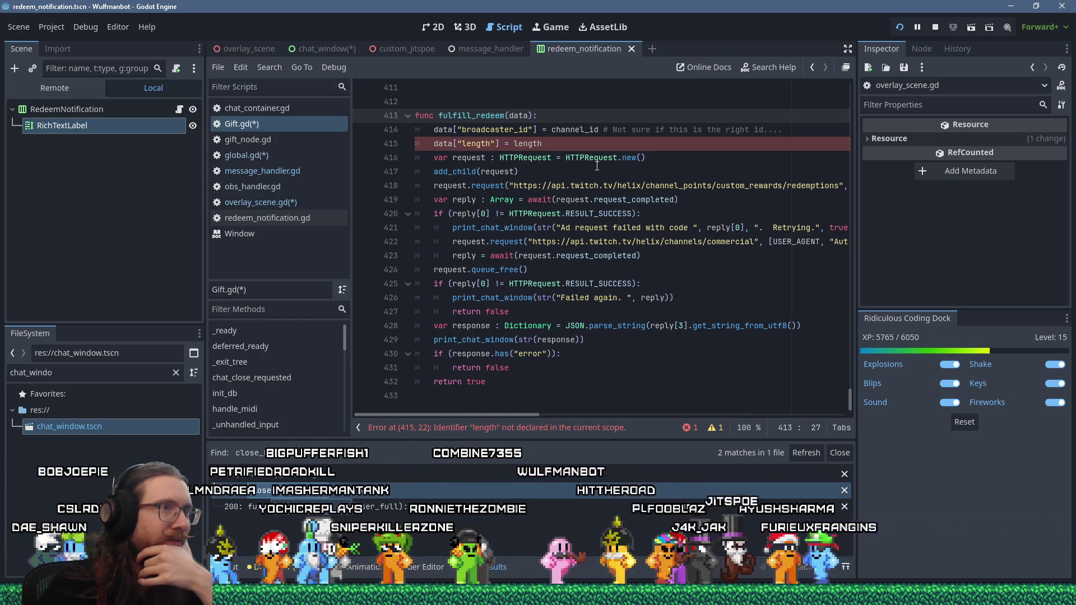
click(433, 144)
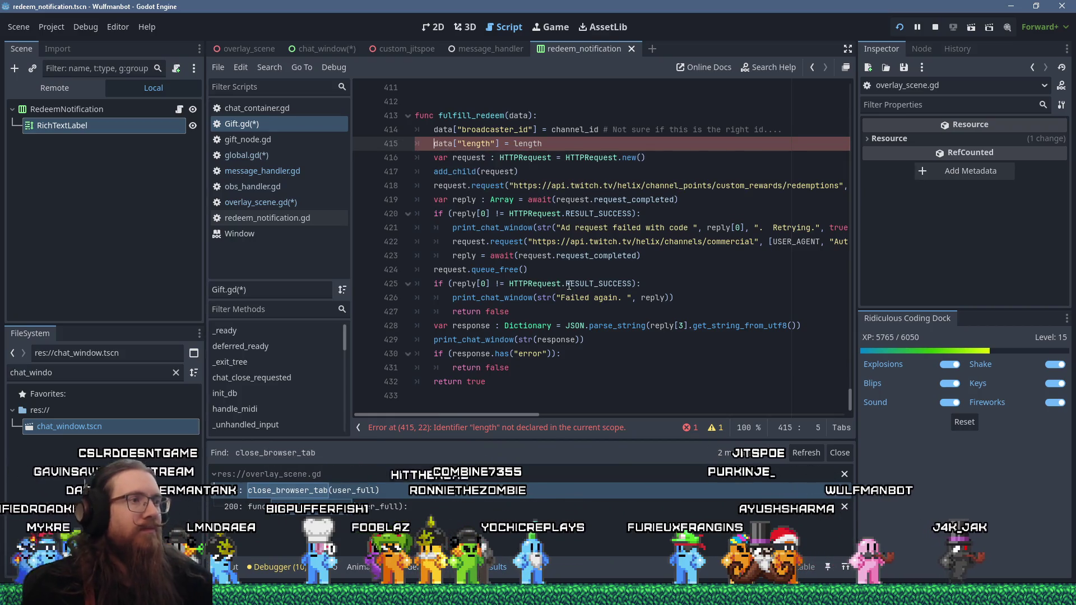
key(alt+Tab)
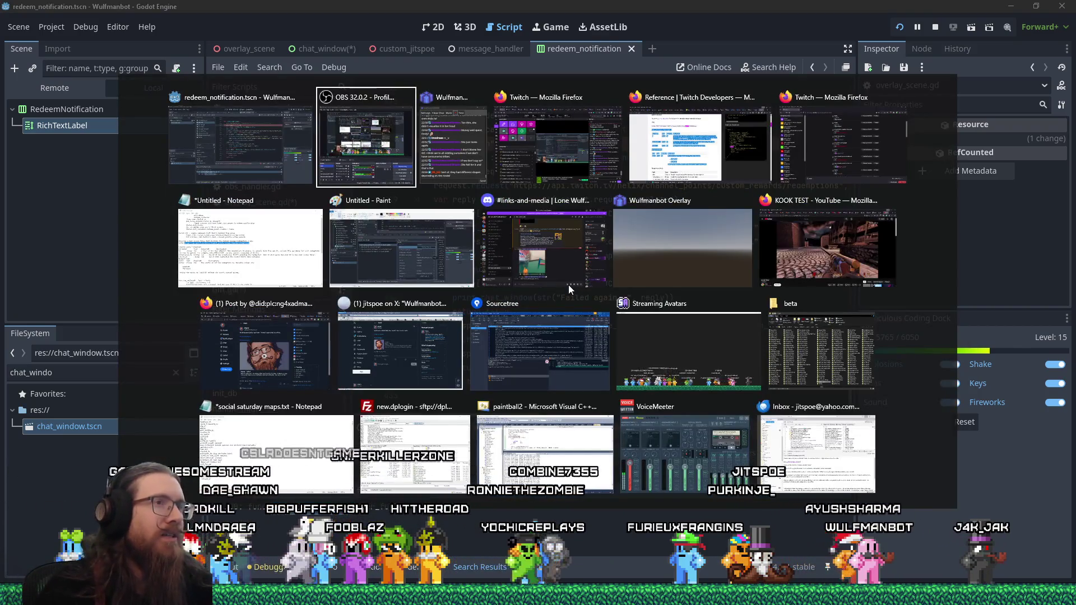
key(alt+Tab)
key(alt+Tab)
key(alt+Tab)
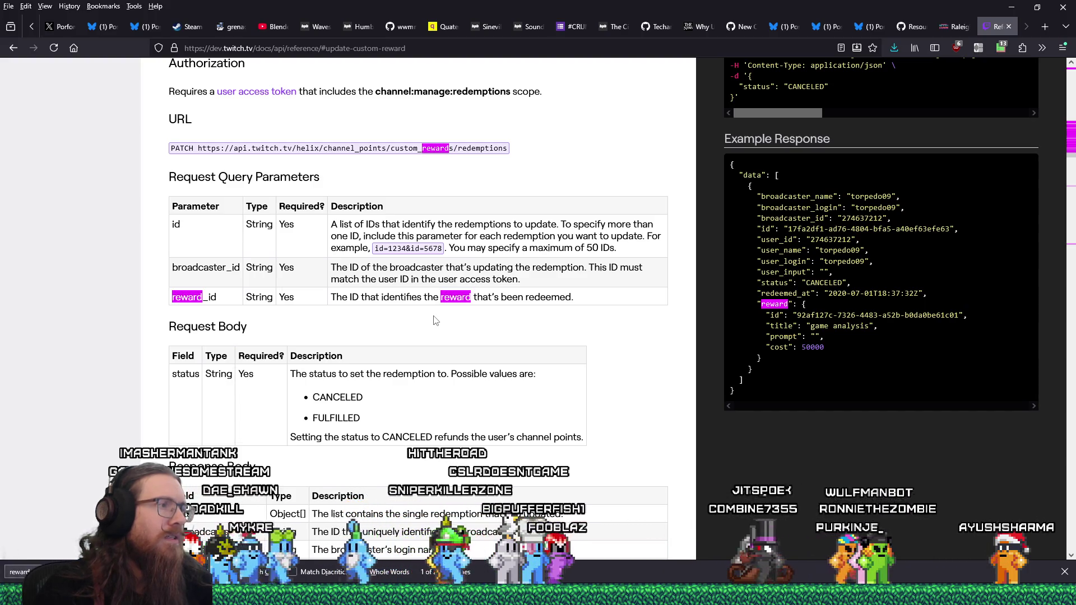
scroll(435, 318, down, 1)
scroll(434, 316, up, 1)
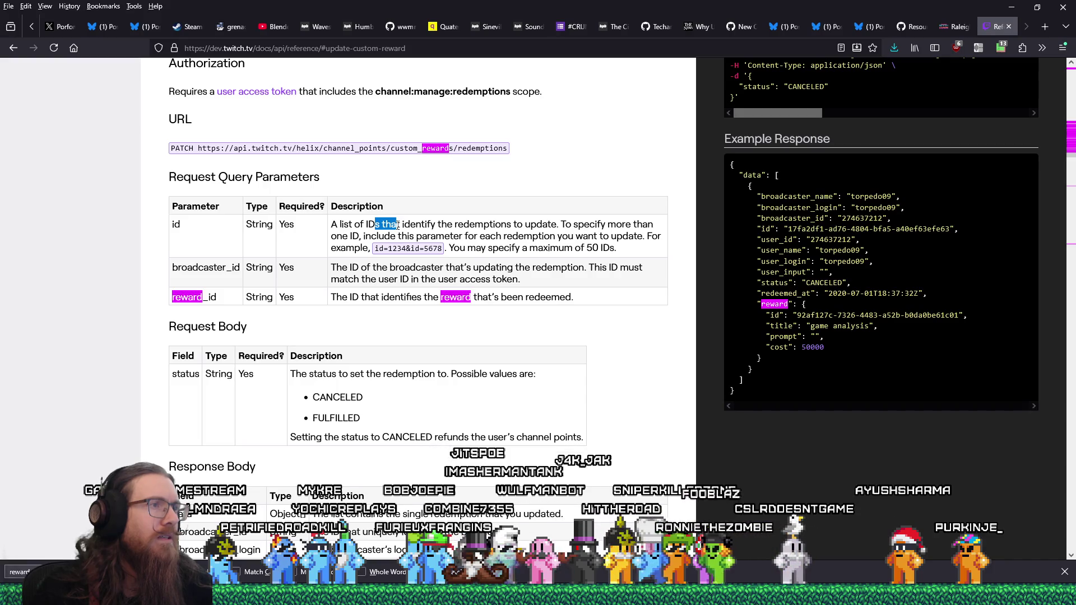
drag(398, 224, 385, 248)
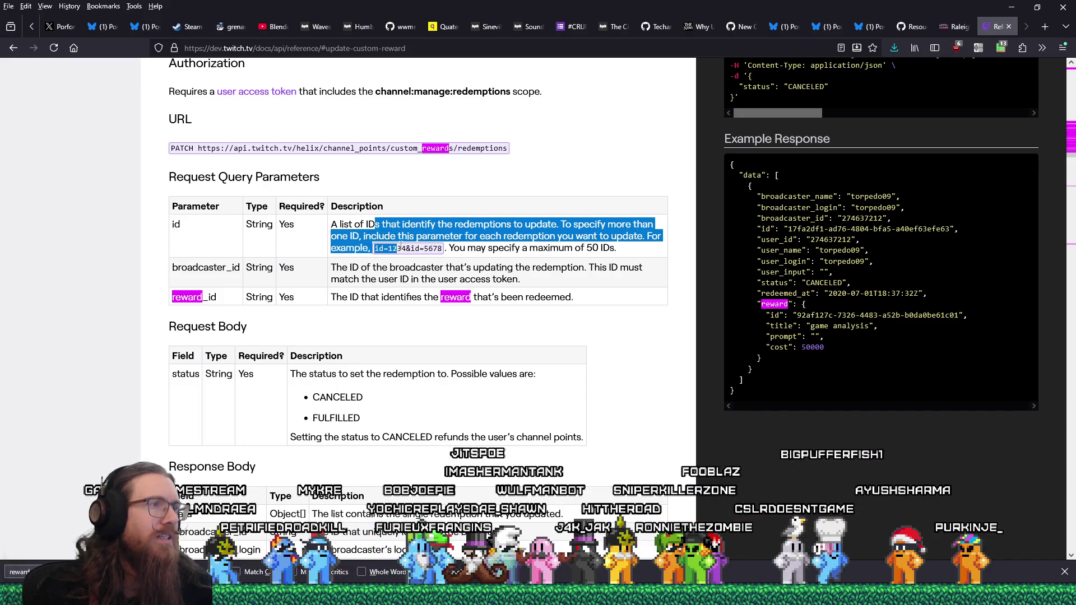
click(391, 249)
drag(435, 247, 443, 249)
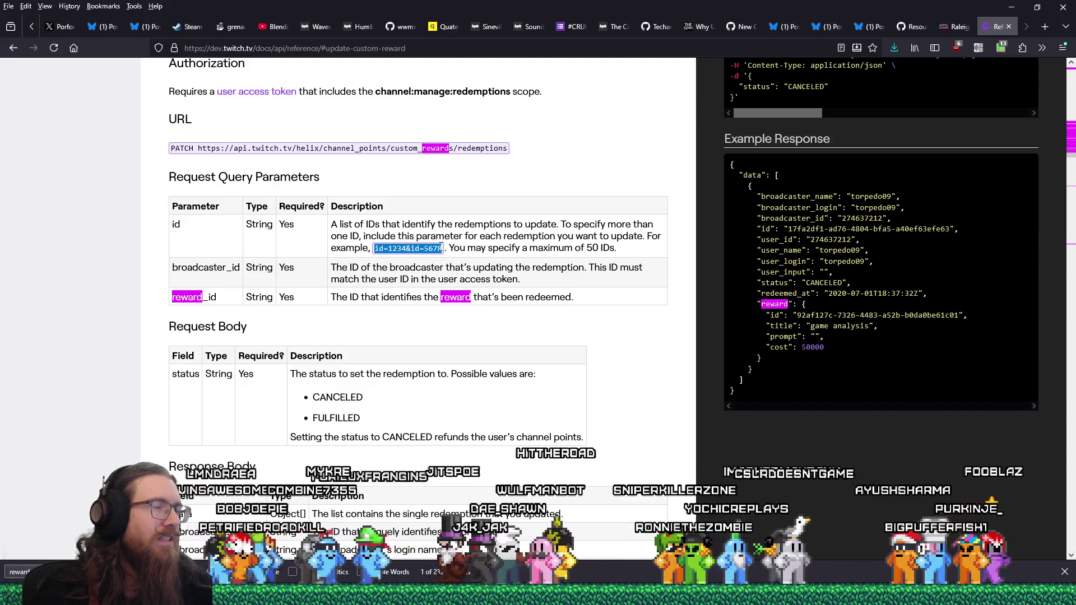
click(483, 238)
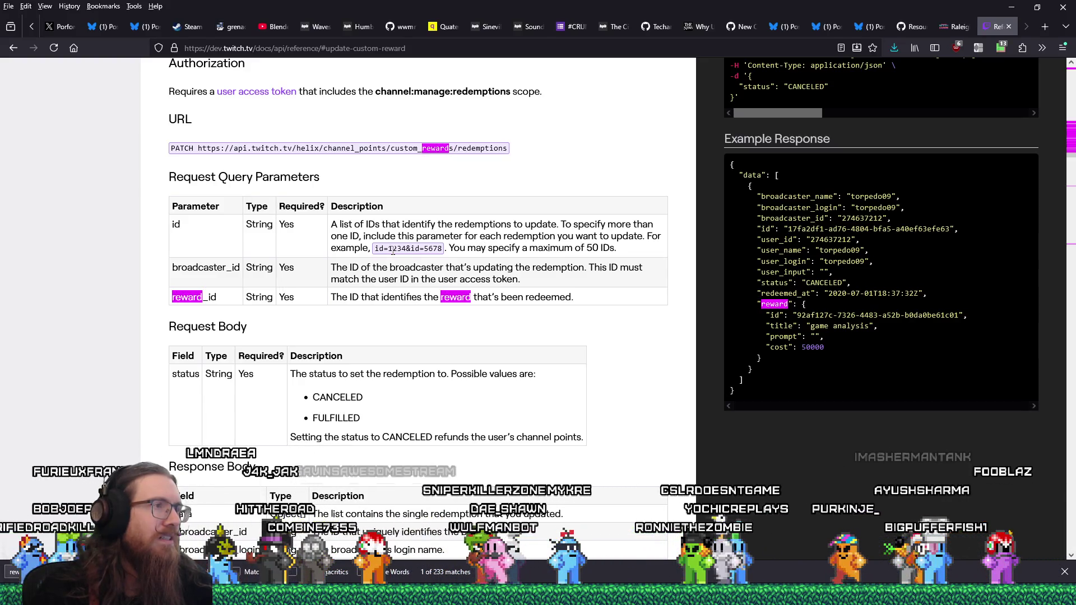
drag(374, 248, 407, 248)
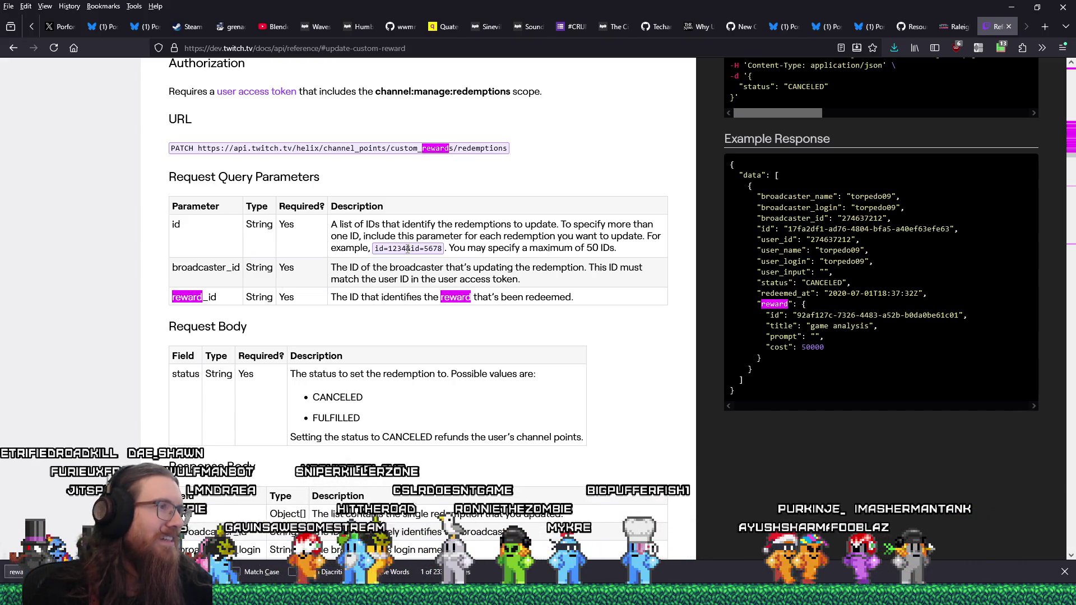
drag(408, 249, 442, 250)
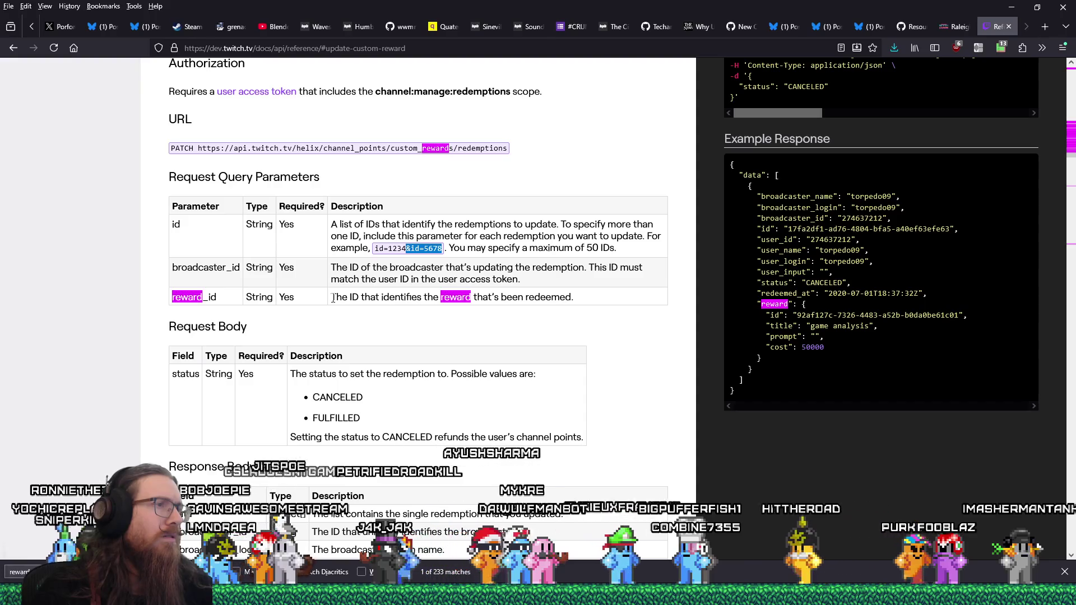
drag(172, 297, 573, 293)
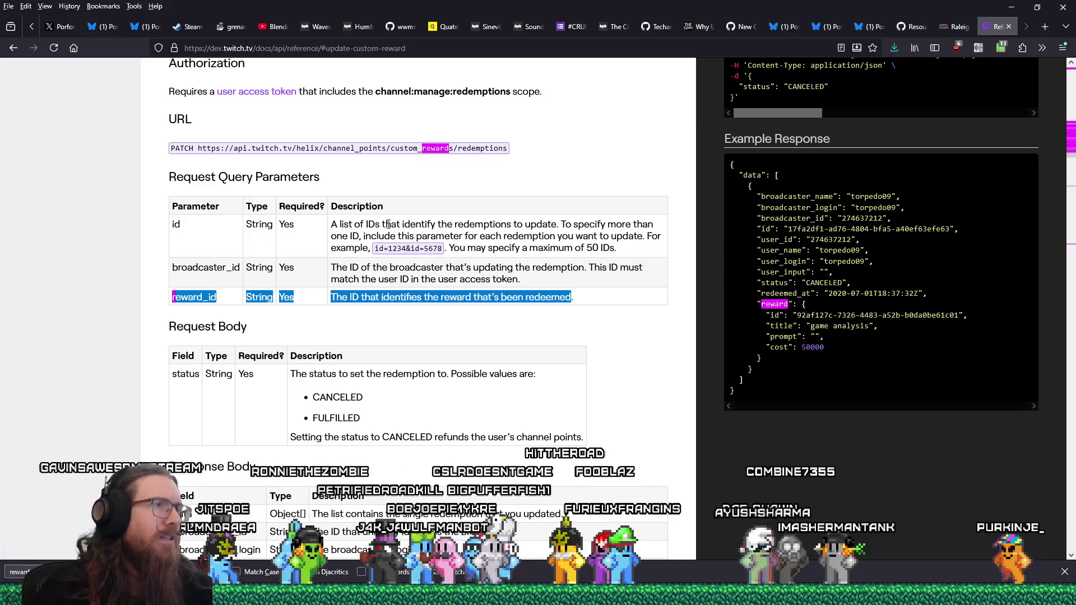
click(388, 224)
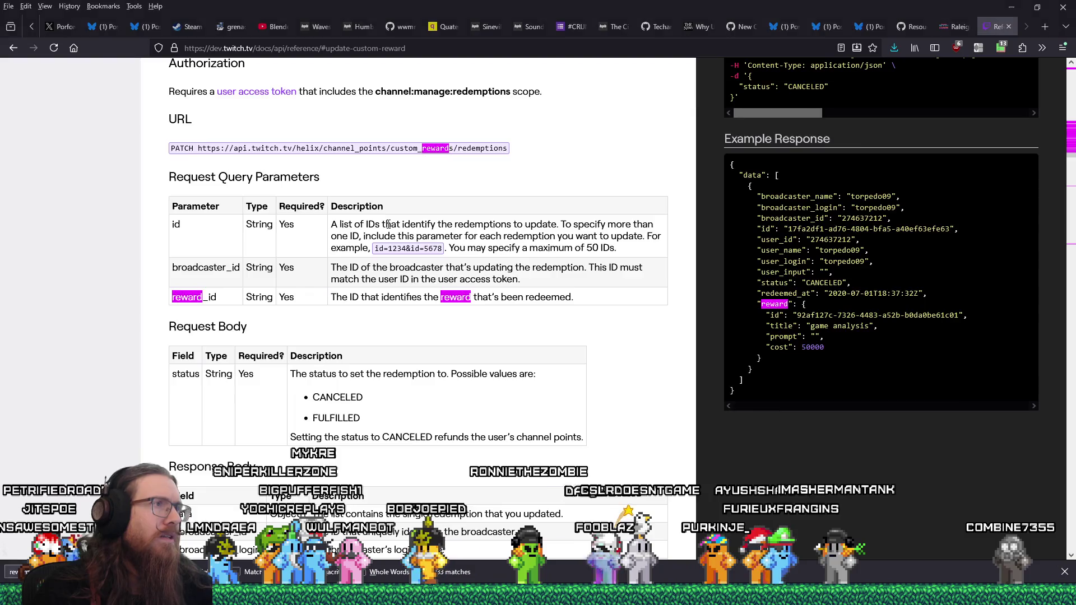
key(alt+Tab)
Step: Bring the untitled notes forward and select the redemption id through cost in the JSON
click(245, 262)
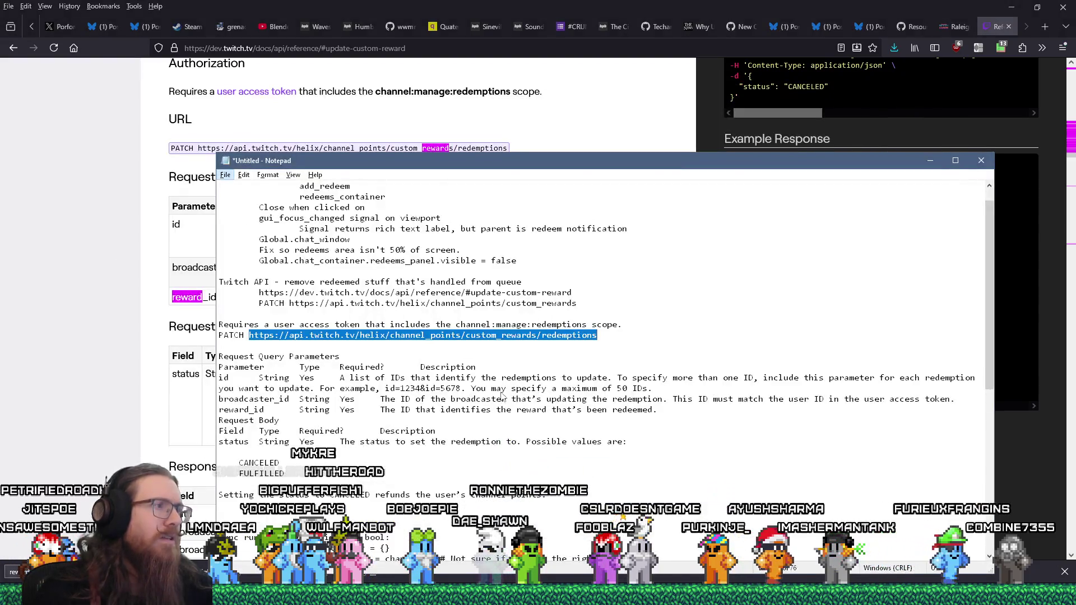
drag(454, 166, 440, 75)
scroll(479, 309, down, 10)
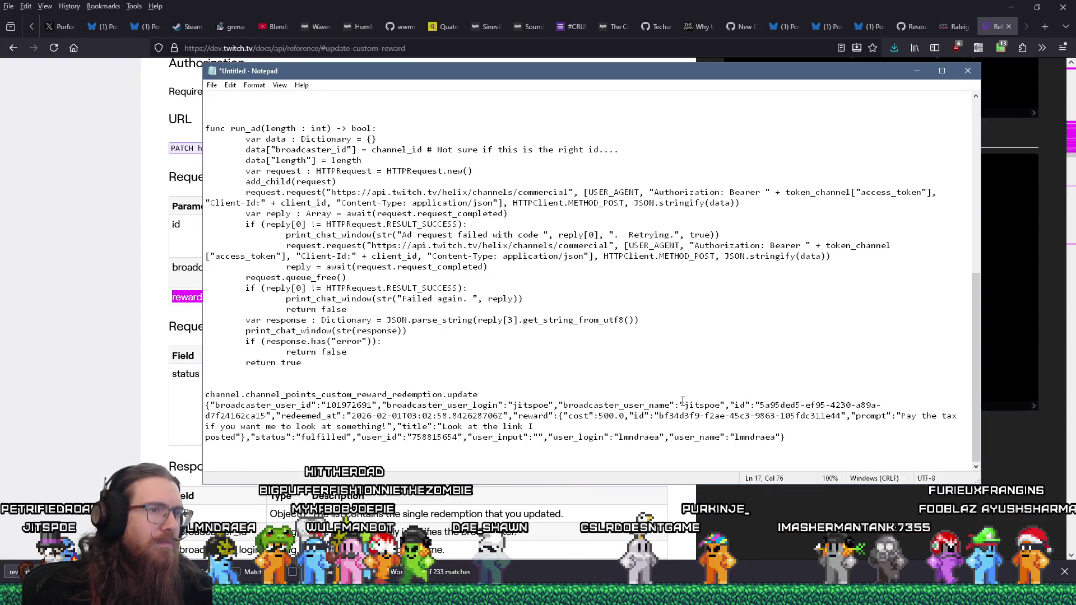
drag(735, 405, 634, 415)
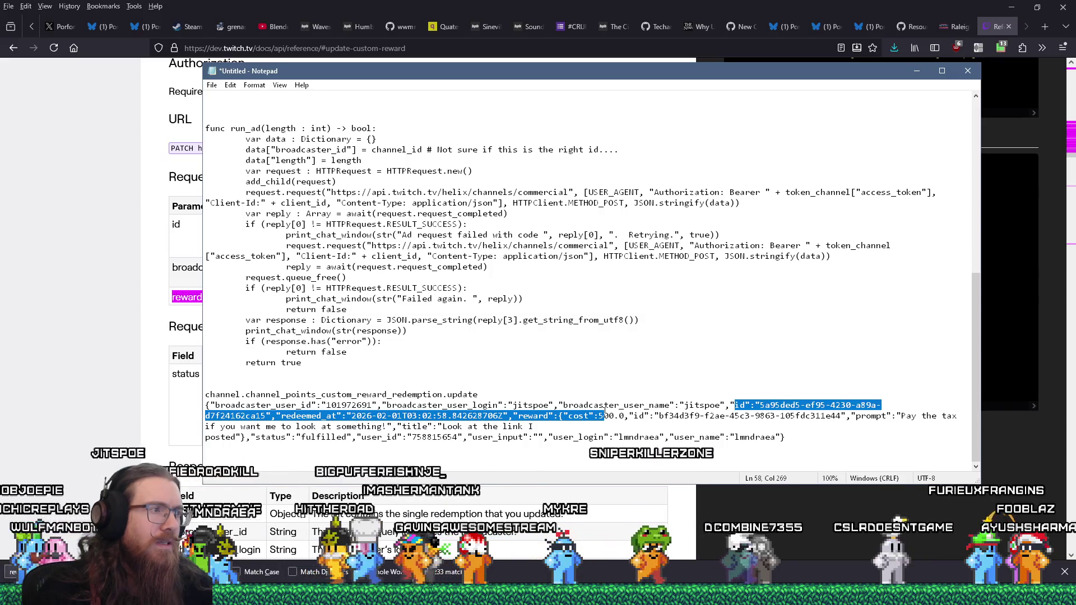
click(630, 415)
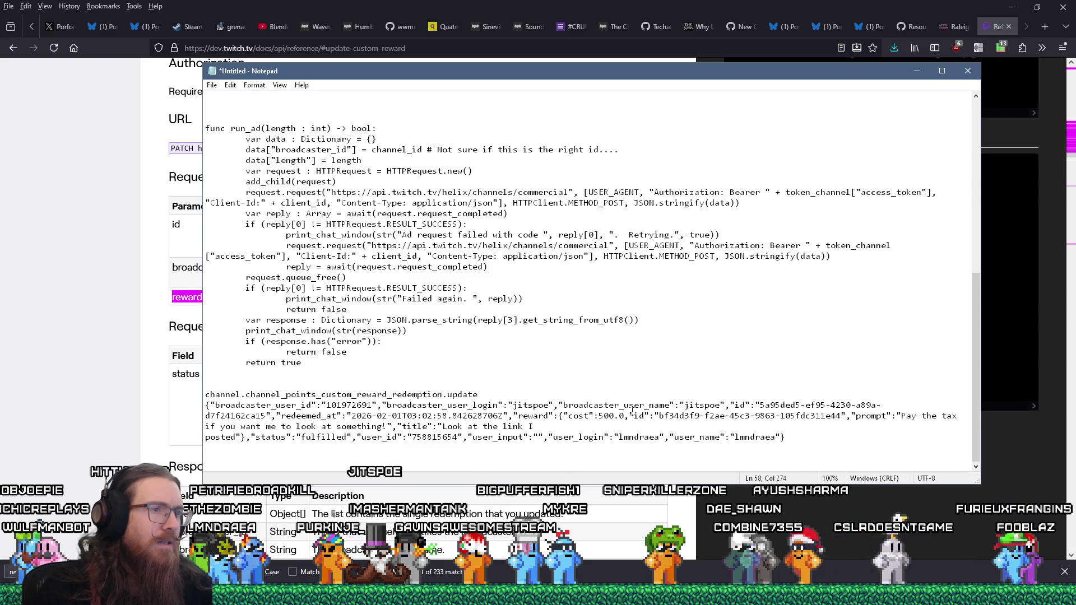
Step: Move the Notepad window aside to reveal the Twitch docs, then back over them
mouse_move(378, 69)
mouse_down()
mouse_move(510, 287)
mouse_move(489, 389)
mouse_move(460, 315)
mouse_up()
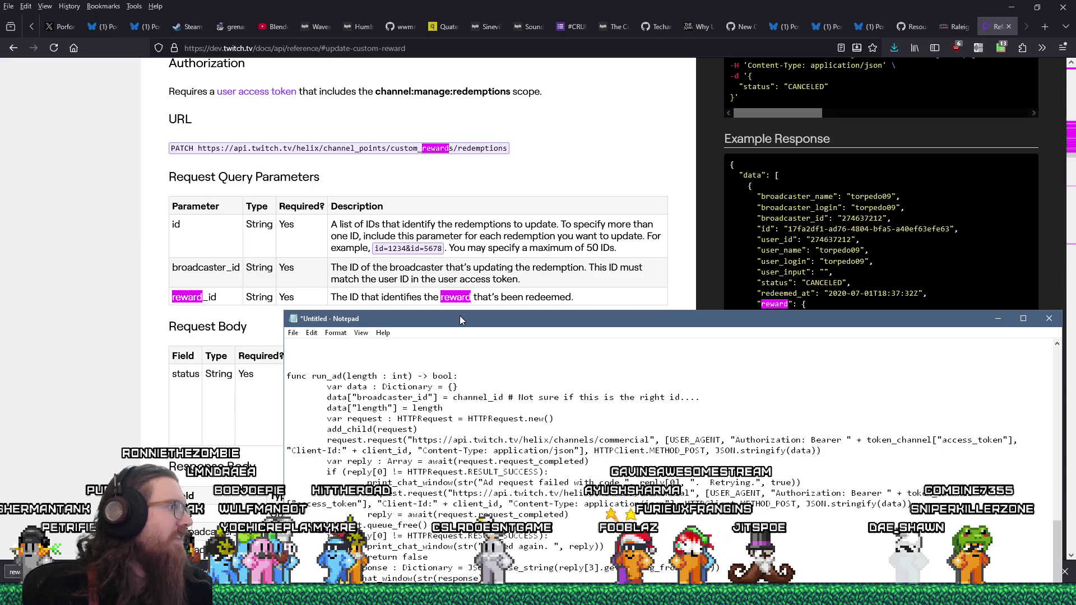
drag(459, 315, 460, 318)
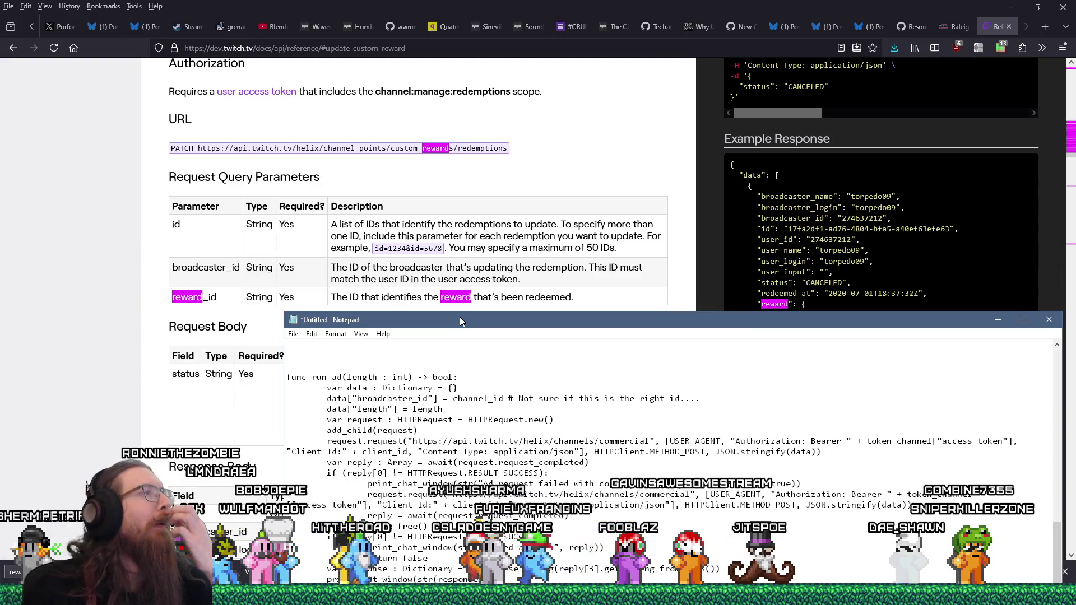
mouse_move(460, 317)
mouse_down()
mouse_move(409, 127)
mouse_move(401, 299)
mouse_move(389, 183)
mouse_move(379, 245)
mouse_move(419, 151)
mouse_up()
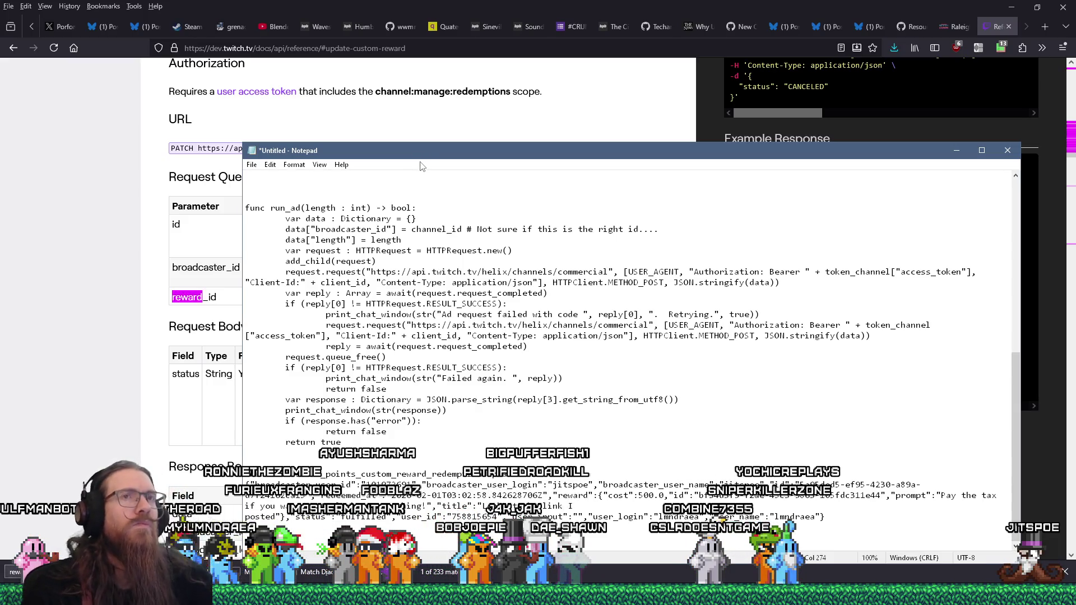
key(alt+Tab)
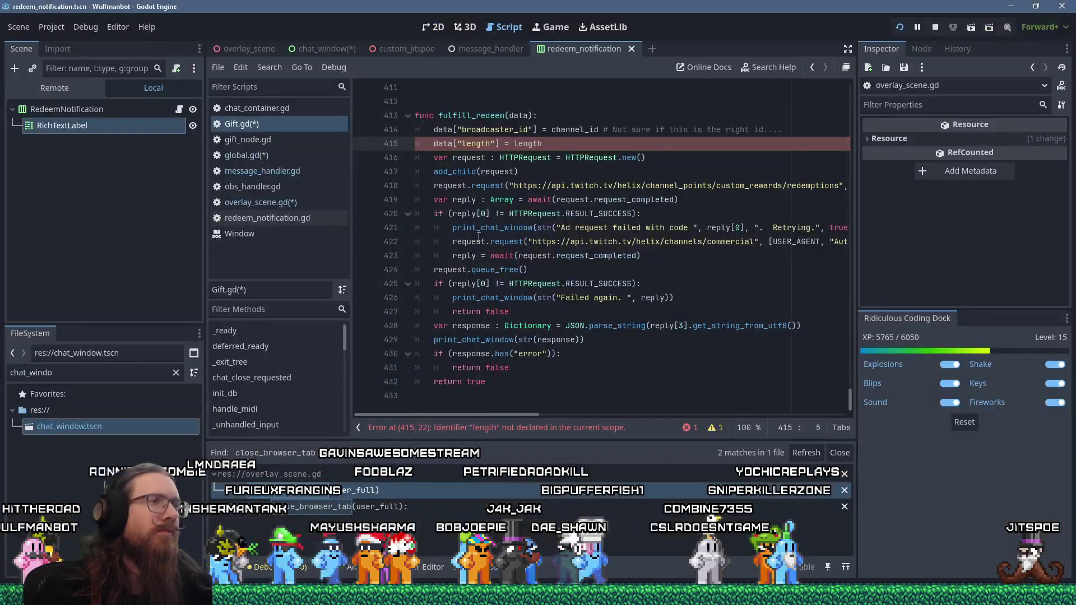
Step: Rename fulfill_redeem's parameter to in_data and type it as Dictionary
scroll(497, 232, up, 2)
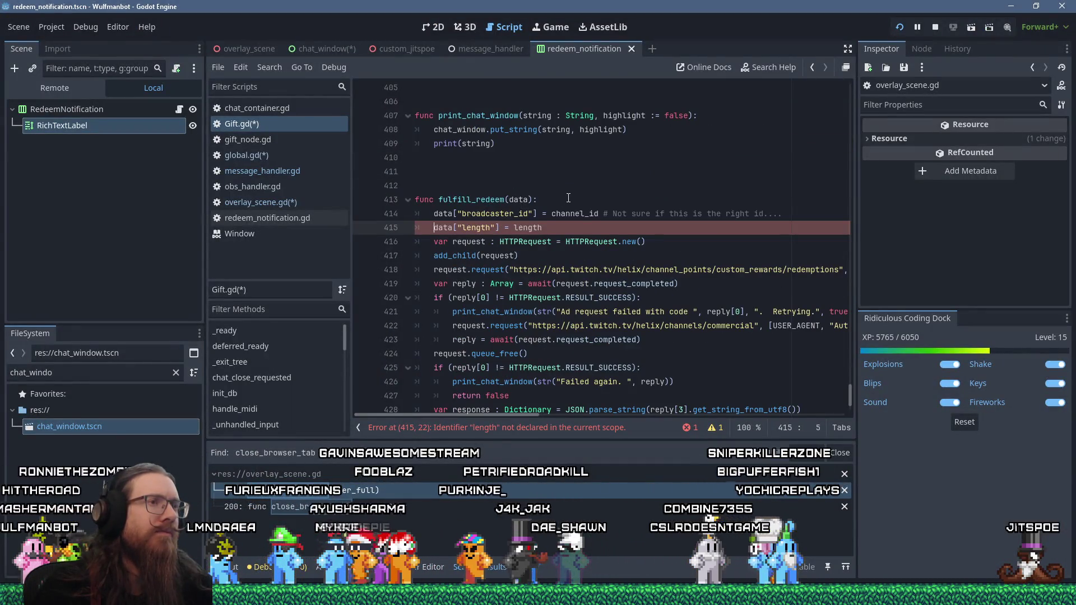
click(509, 200)
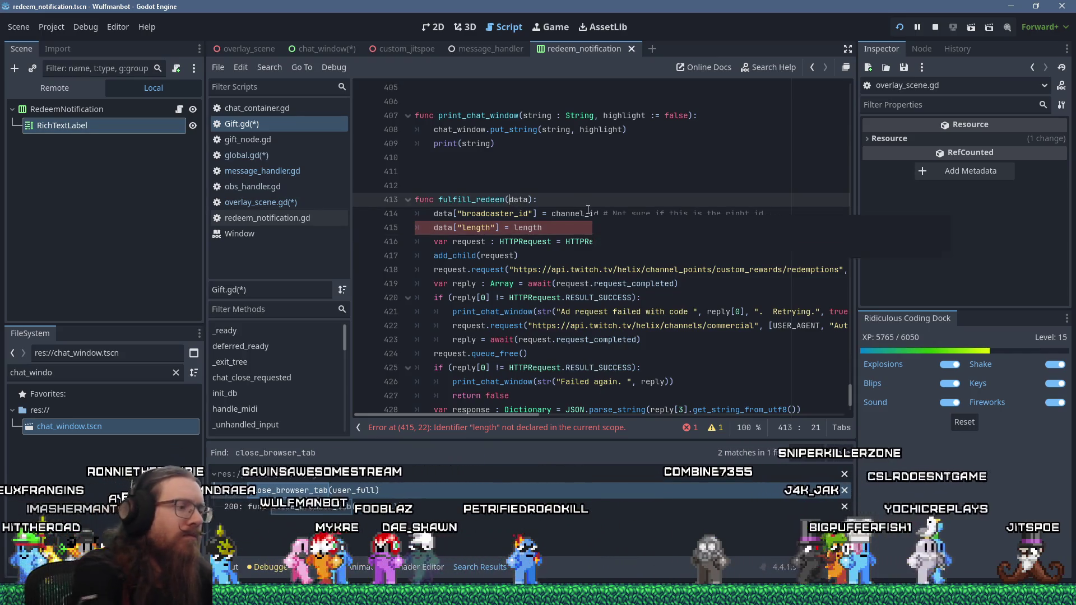
text(in_)
key(End)
key(Return)
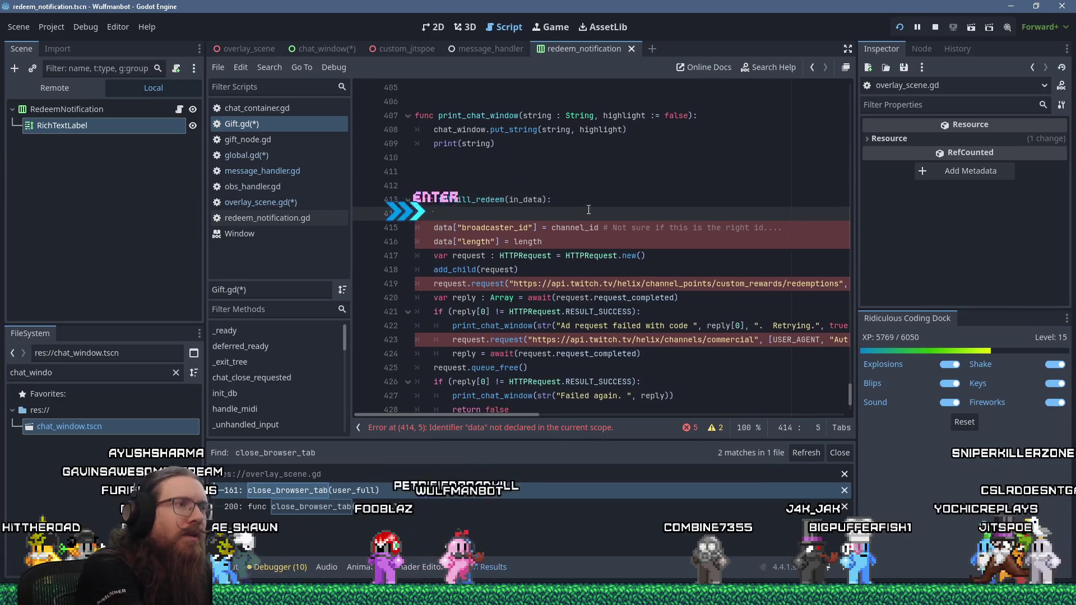
text(if (i)
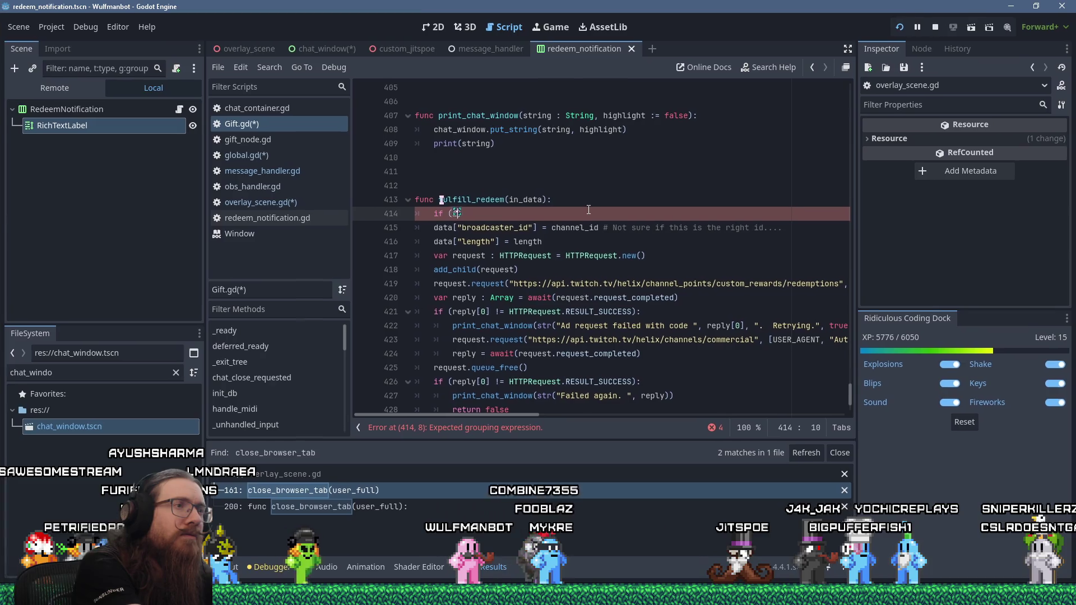
text(n)
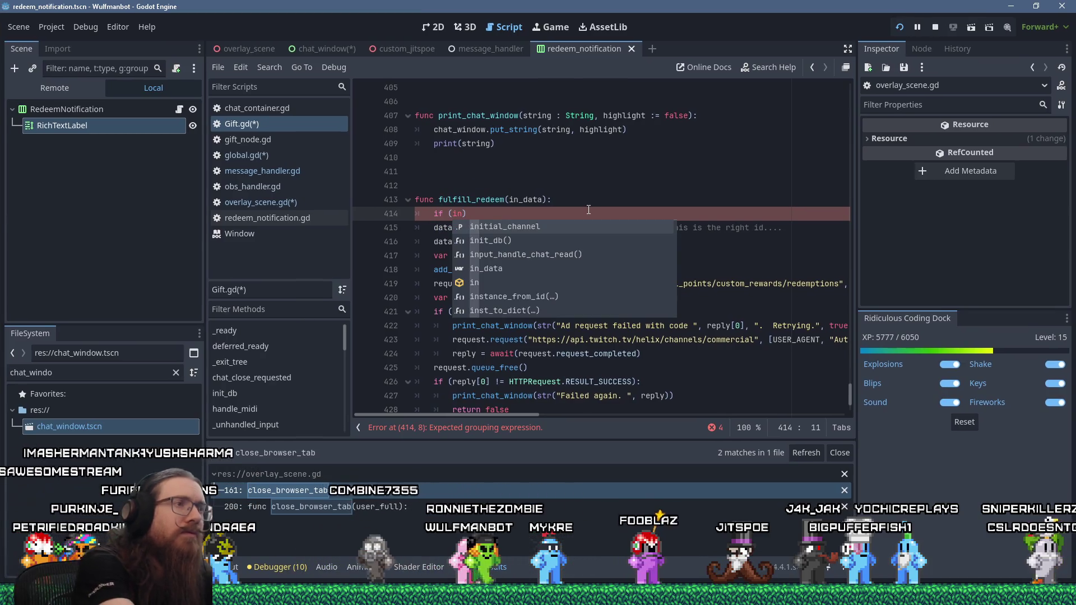
key(Escape)
key(Up)
key(End)
key(Left)
key(Left)
text(: Dictionary)
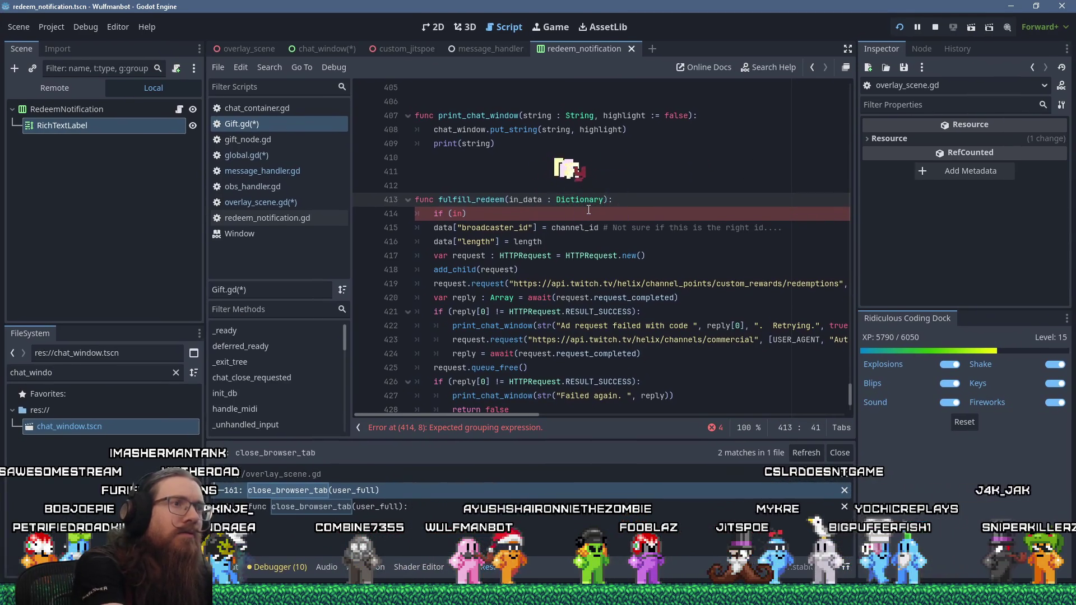
Step: Replace the unfinished if line with 'var data : Dictionary = {}' and remove the stray extra line
key(Down)
key(Delete)
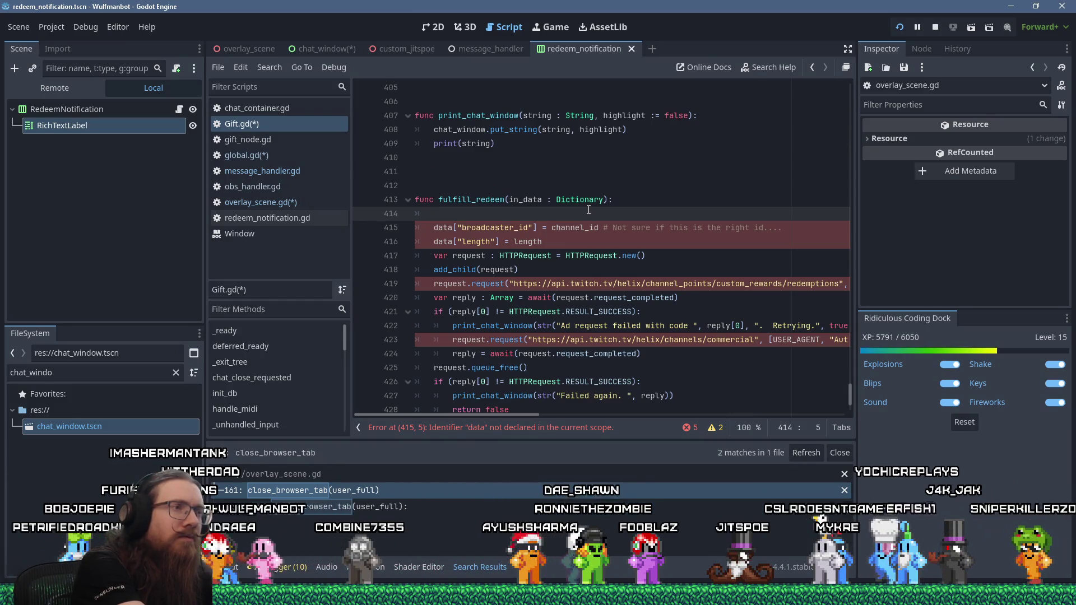
text(var data :)
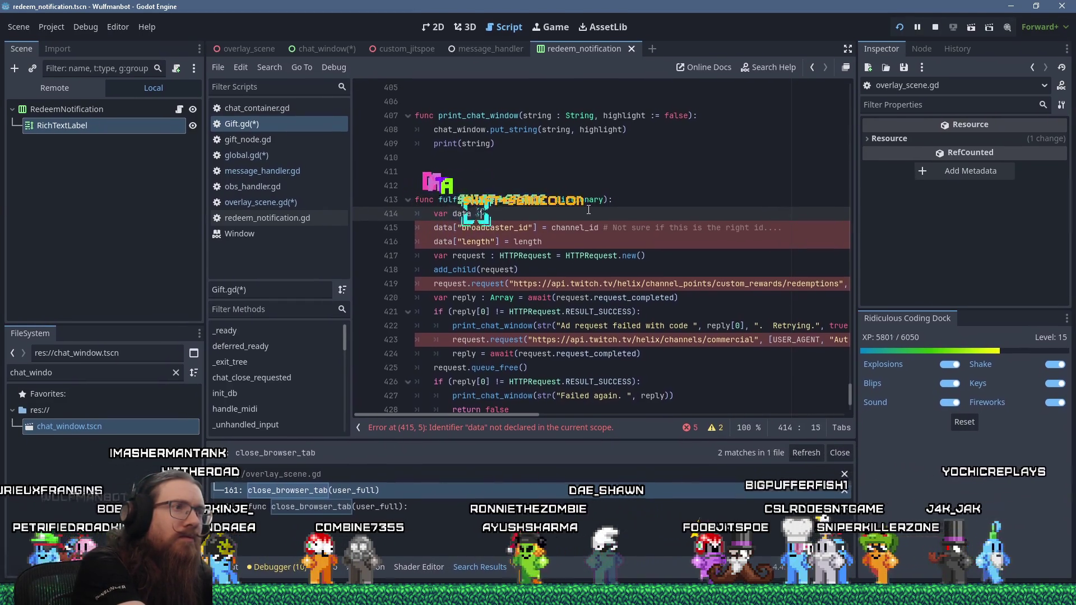
text( Dictionary)
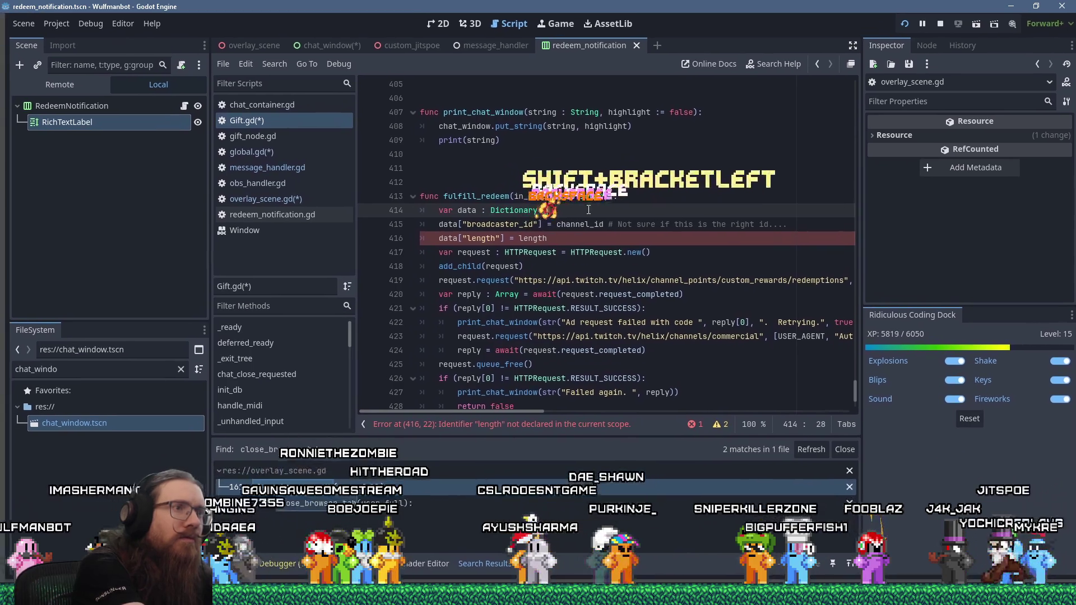
key(BackSpace)
key(BackSpace)
key(BackSpace)
text(= {)
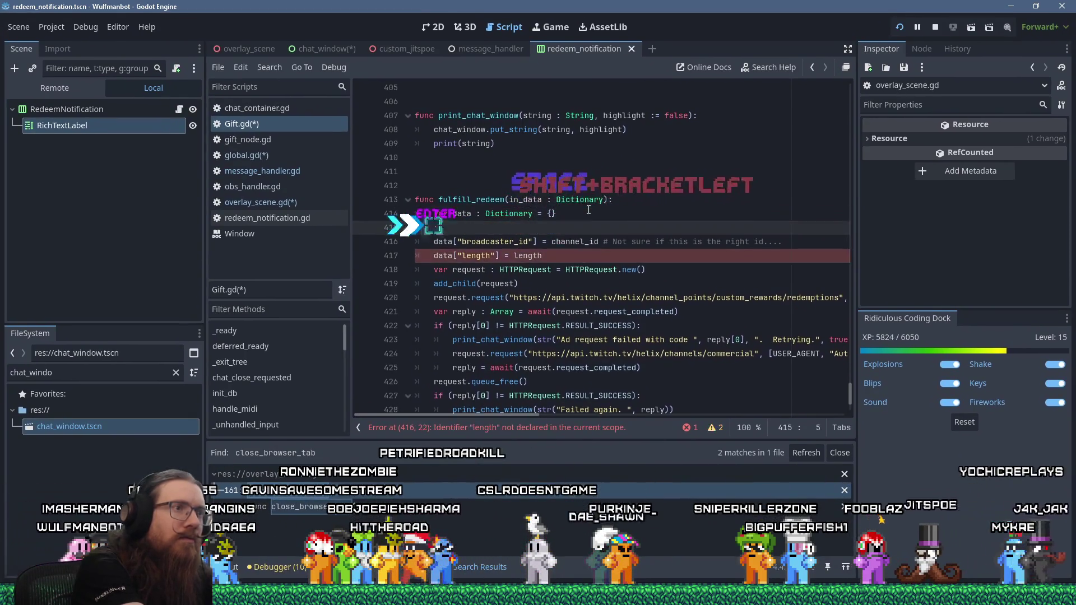
key(Return)
text(data)
key(Escape)
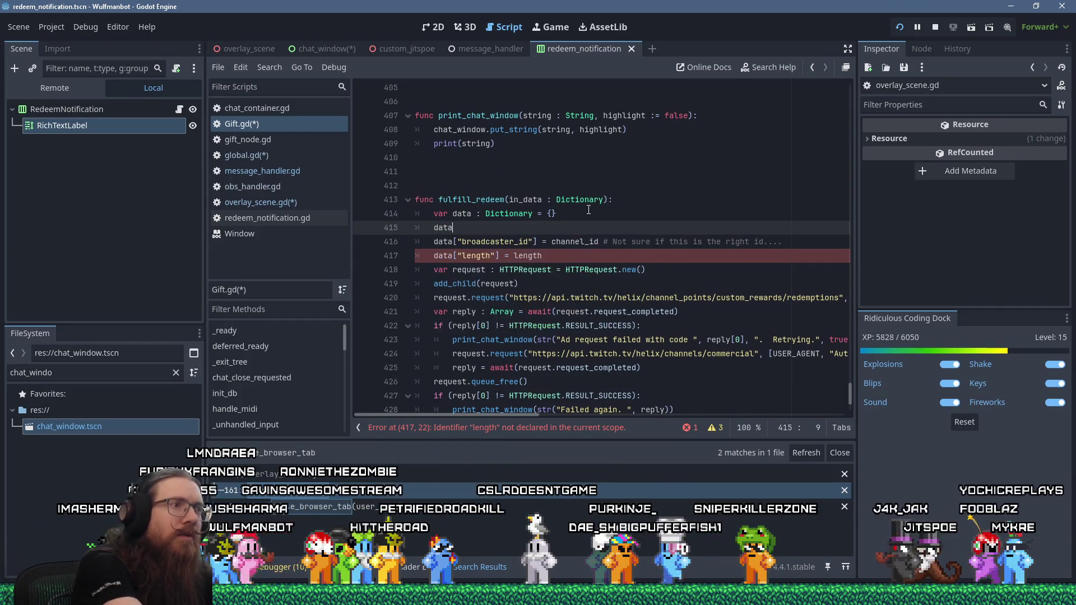
key(BackSpace)
key(BackSpace)
key(BackSpace)
key(Down)
key(Down)
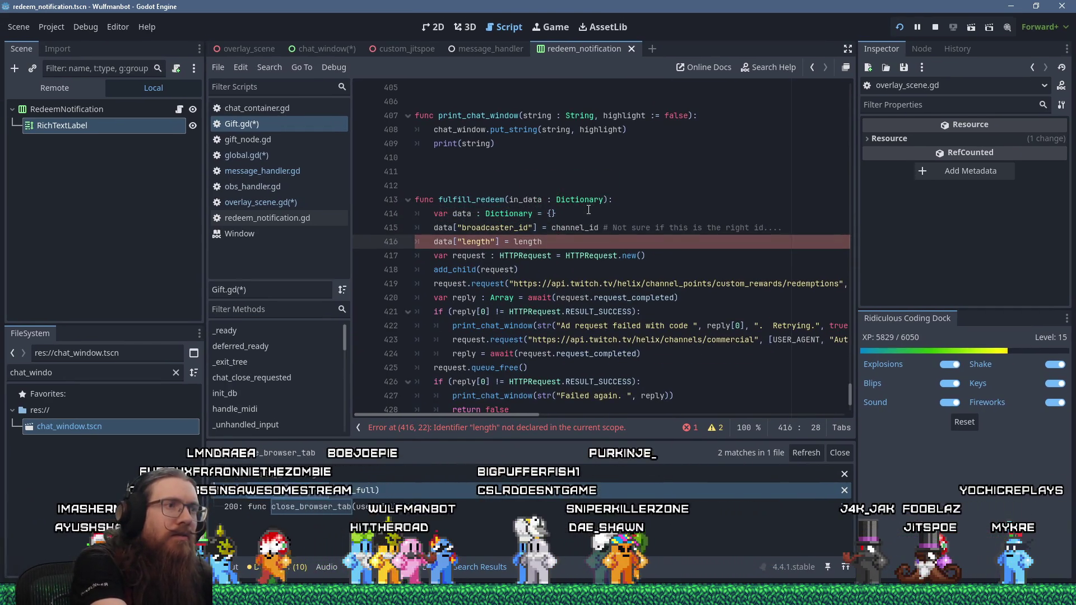
key(alt+Tab)
key(alt+Tab)
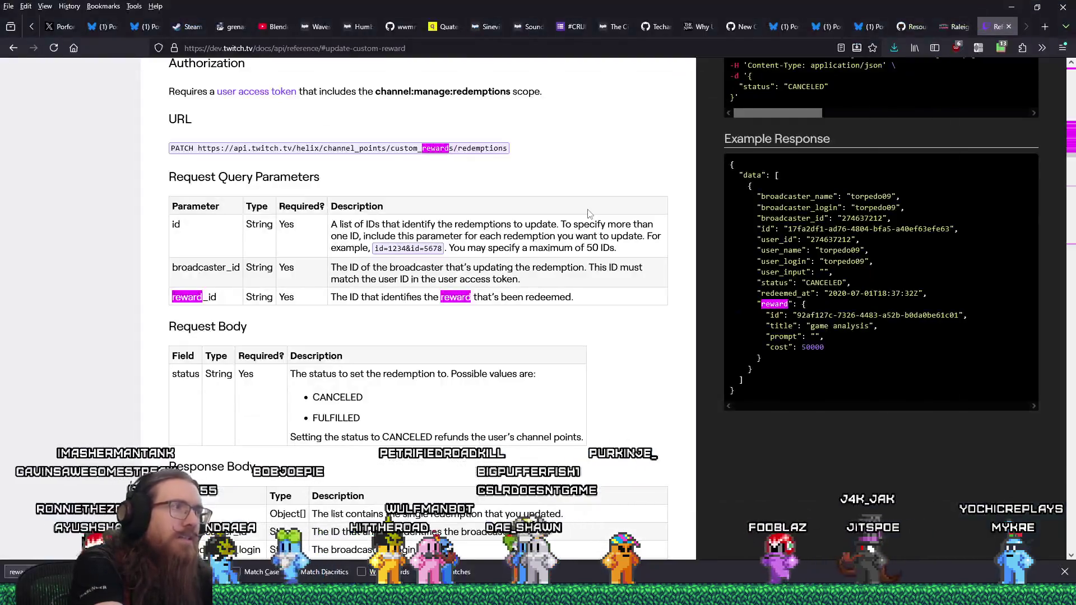
key(alt+Tab)
key(alt+Tab)
Step: Replace the data["length"] line with data["id"] = in_data["id"]
key(shift+Home)
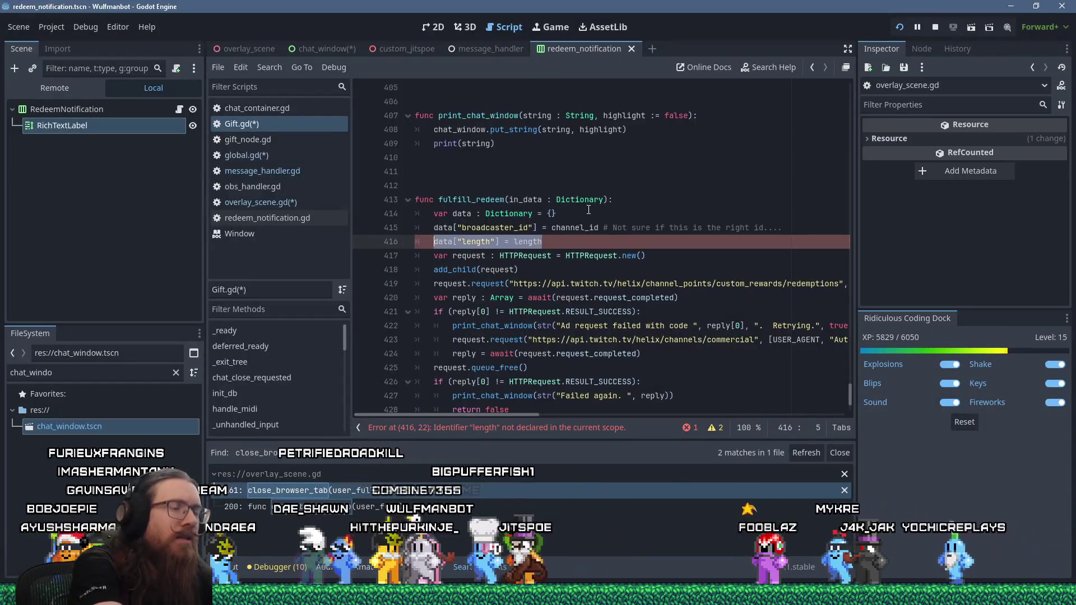
key(Delete)
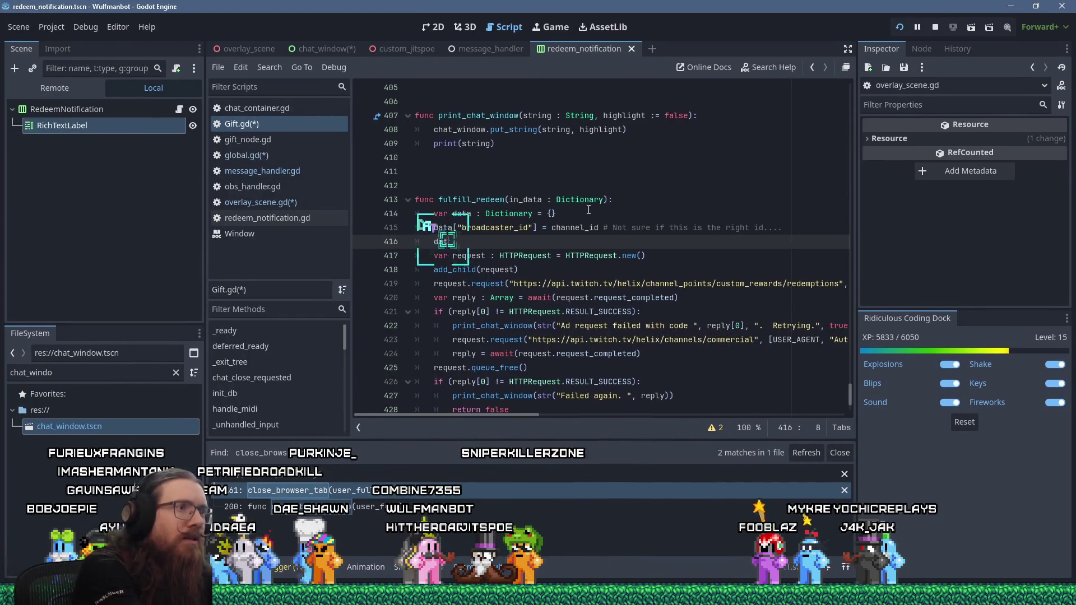
text(a["id"])
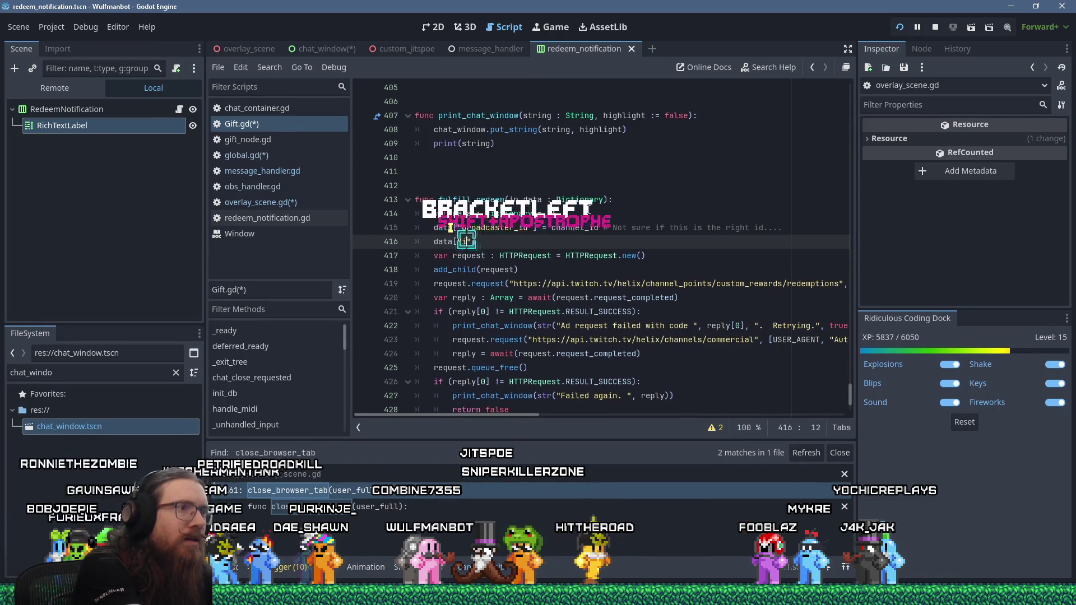
text( = )
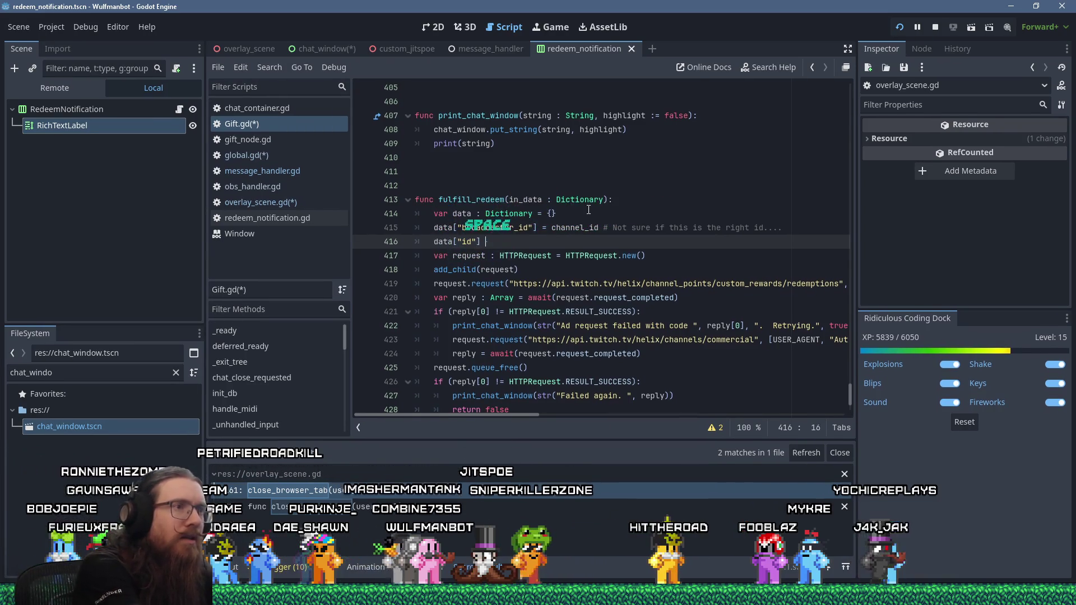
text(in_data.)
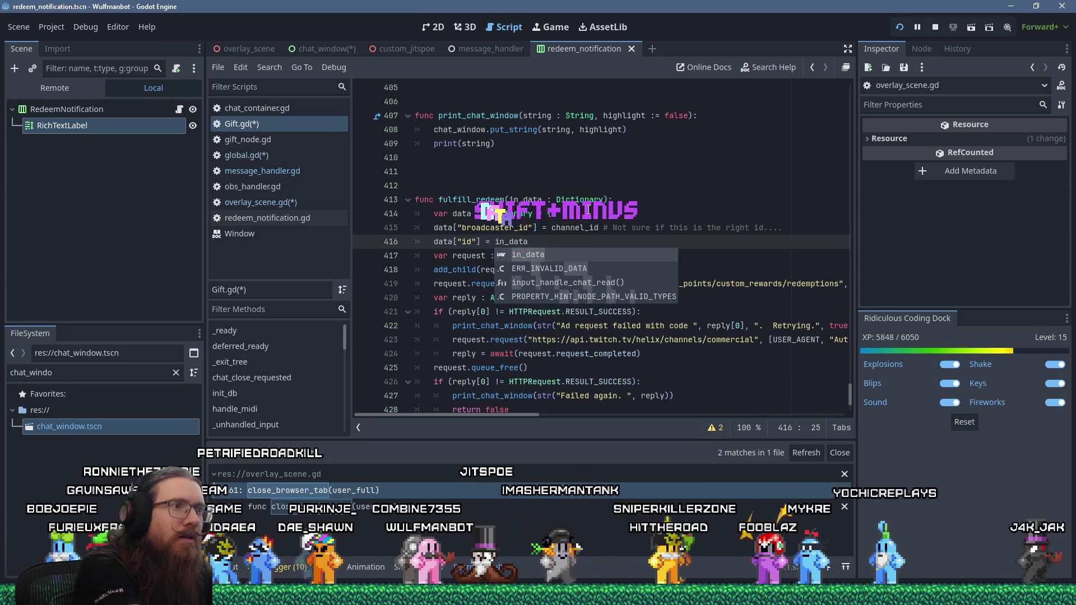
key(alt+Tab)
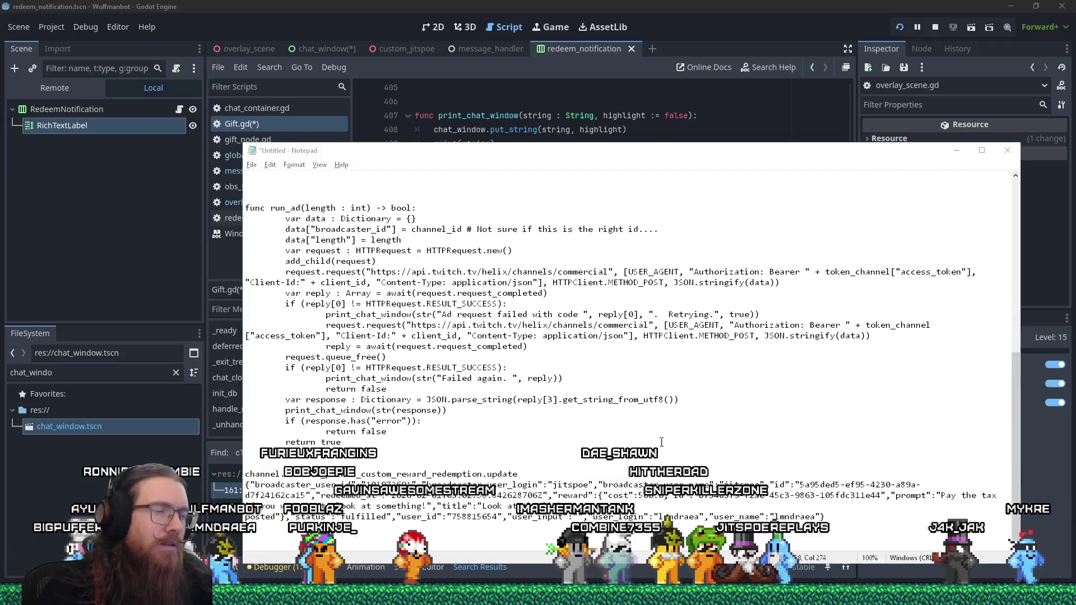
key(alt+Tab)
click(560, 243)
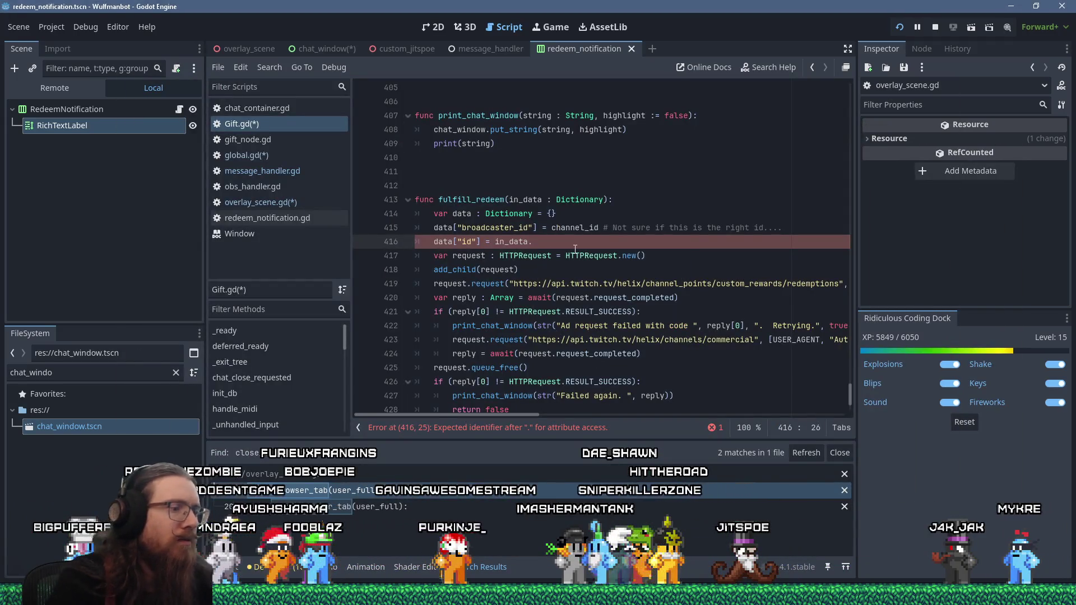
key(BackSpace)
text(["id)
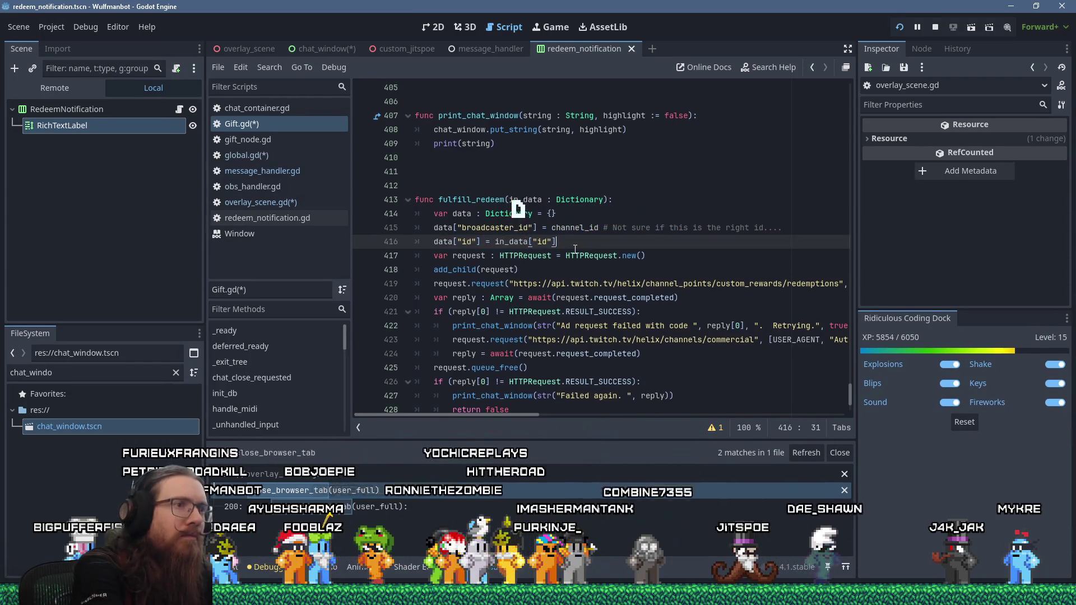
Step: Begin a new data[""] entry on line 417 below the id entry
key(Return)
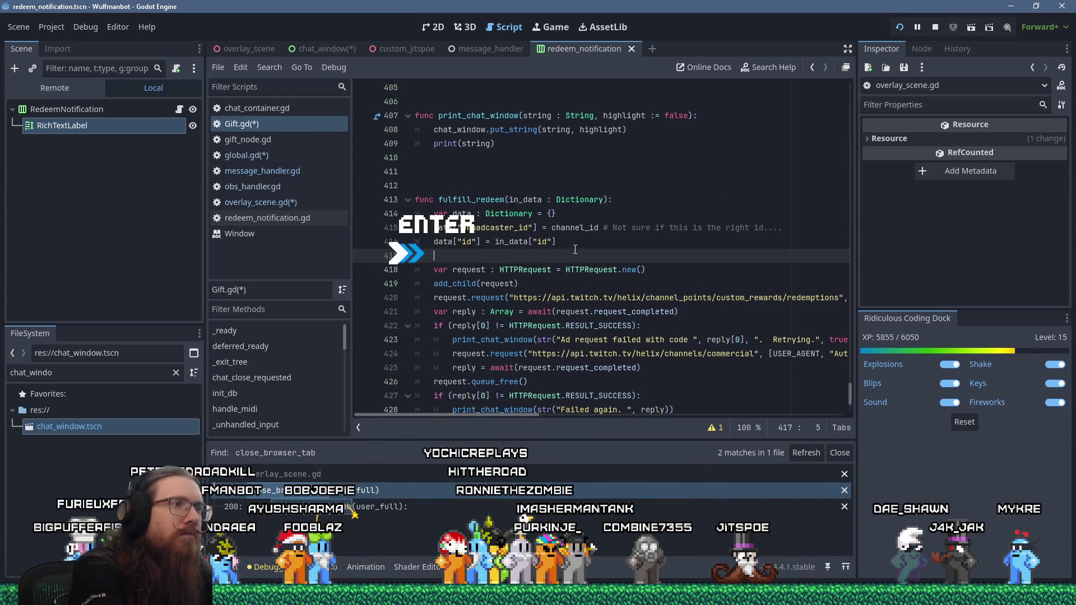
text(dat)
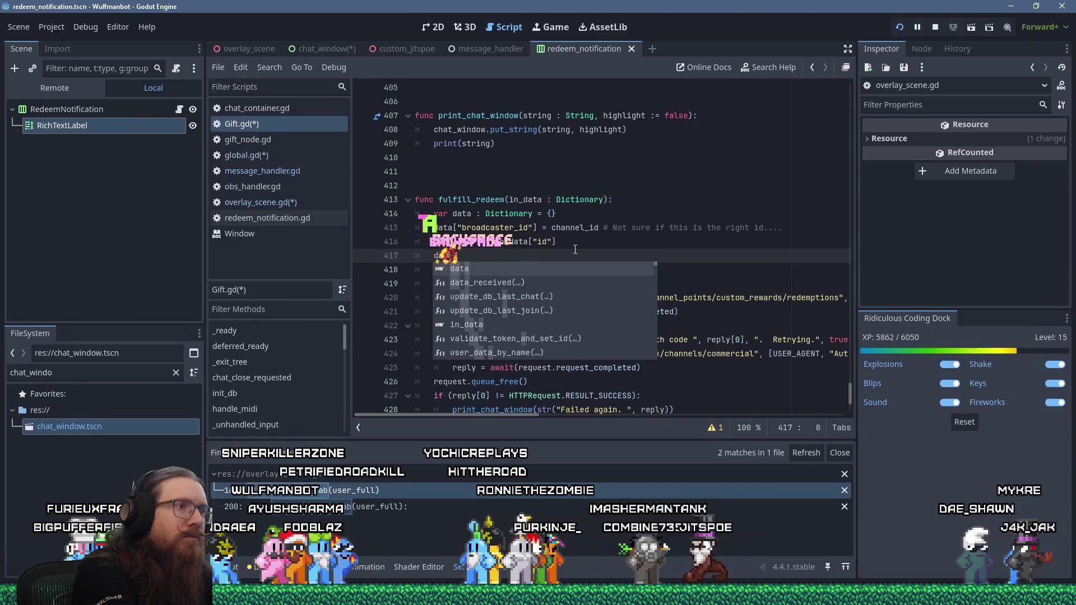
text(a[)
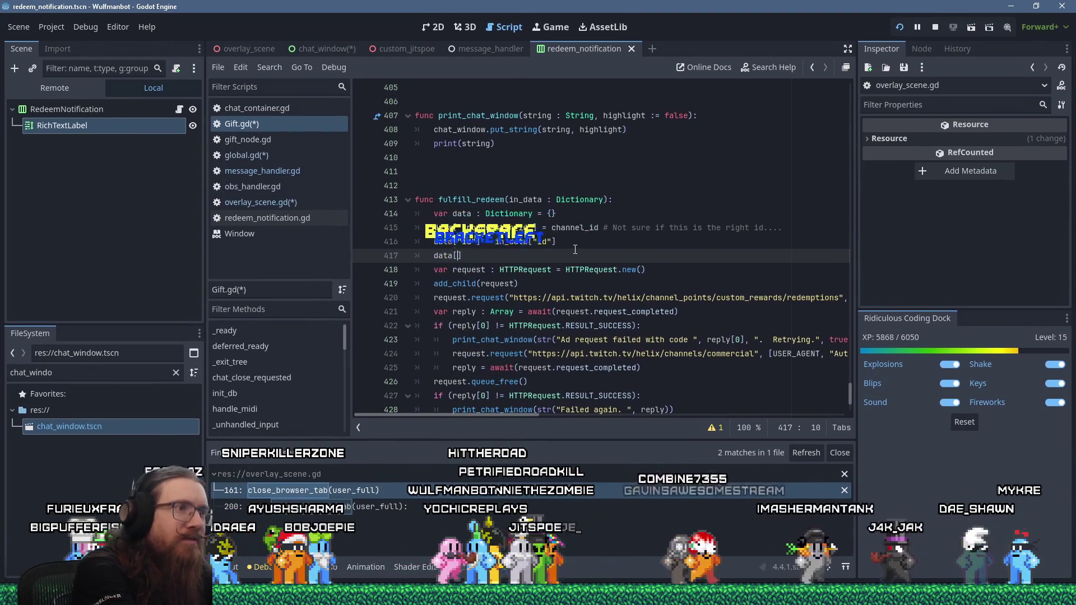
text(")
key(alt+Tab)
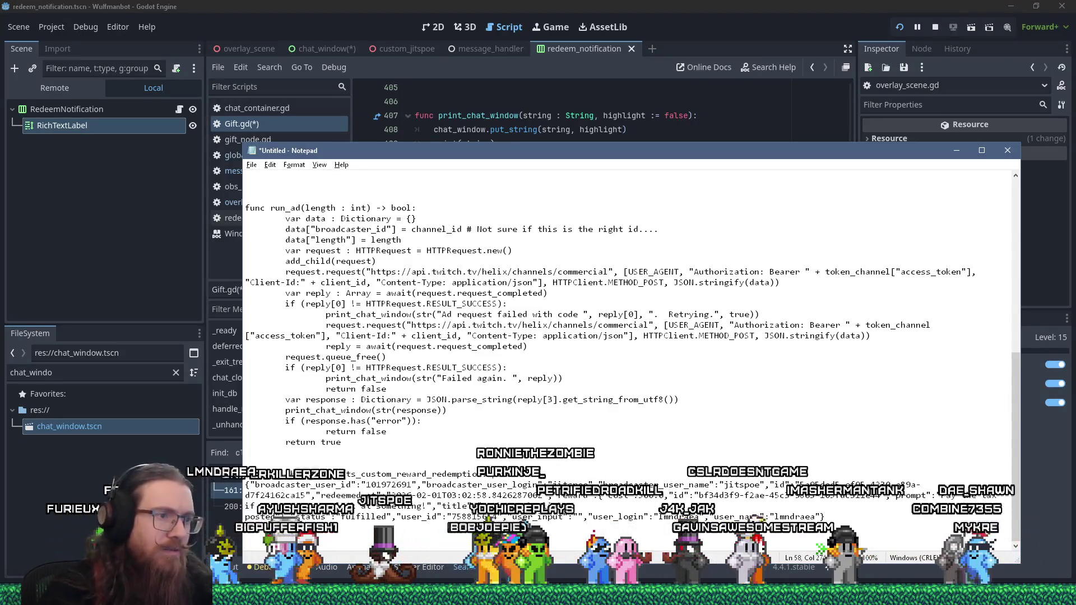
Step: Copy the "reward" key from the Notepad JSON and paste it into line 417's data entry
key(alt+Tab)
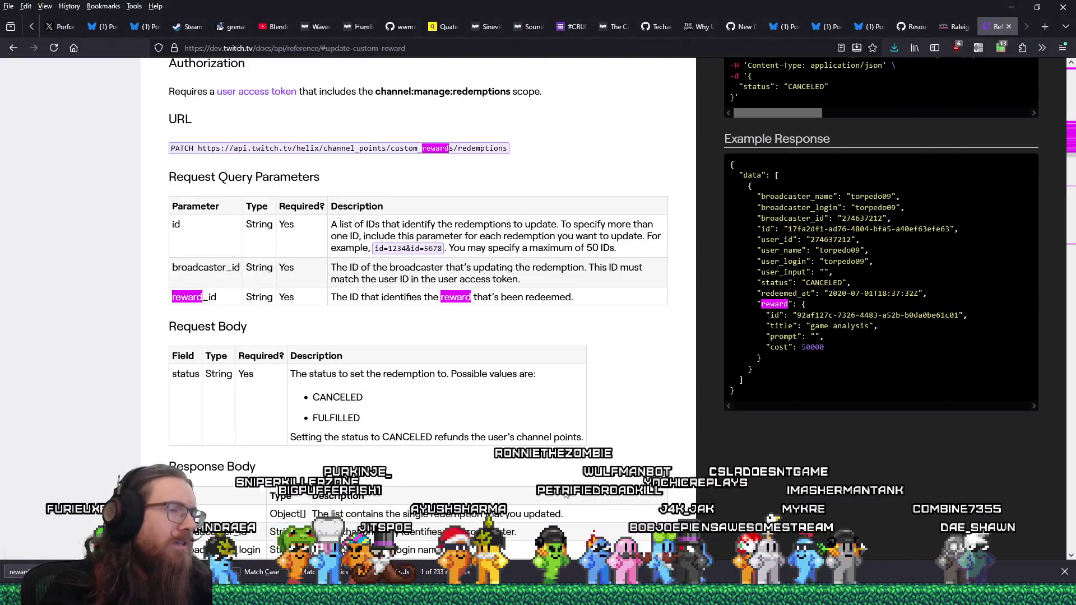
key(alt+Tab)
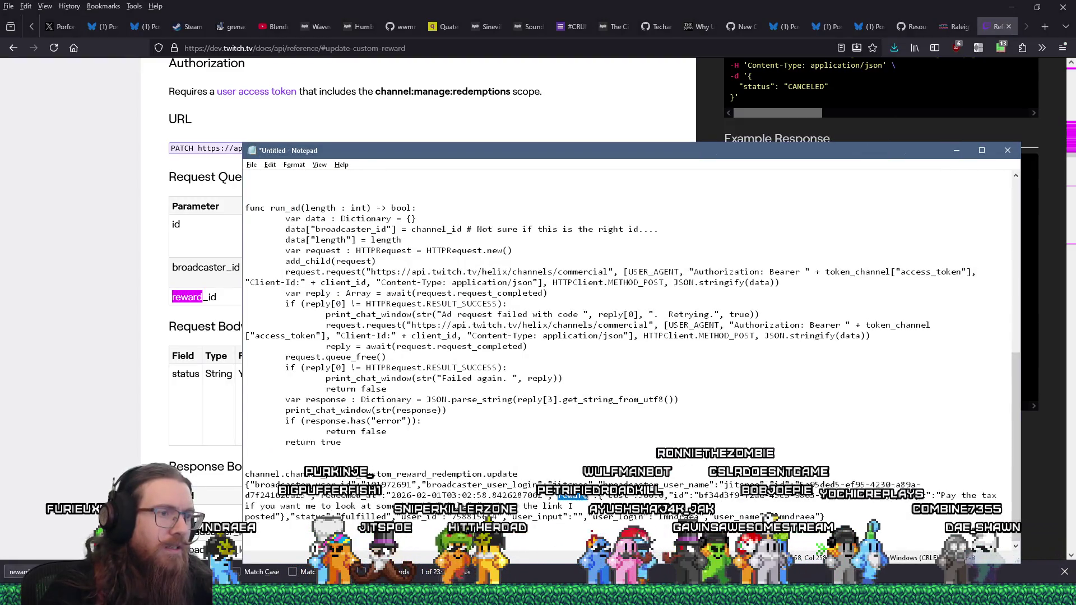
right_click(586, 462)
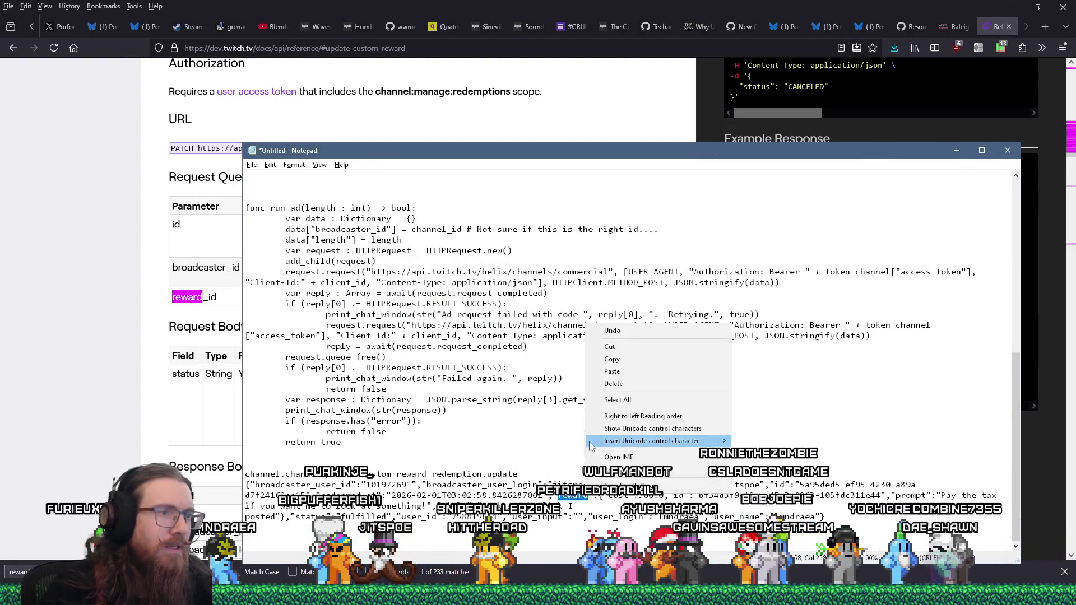
click(621, 361)
key(alt+Tab)
key(alt+Tab)
key(Tab)
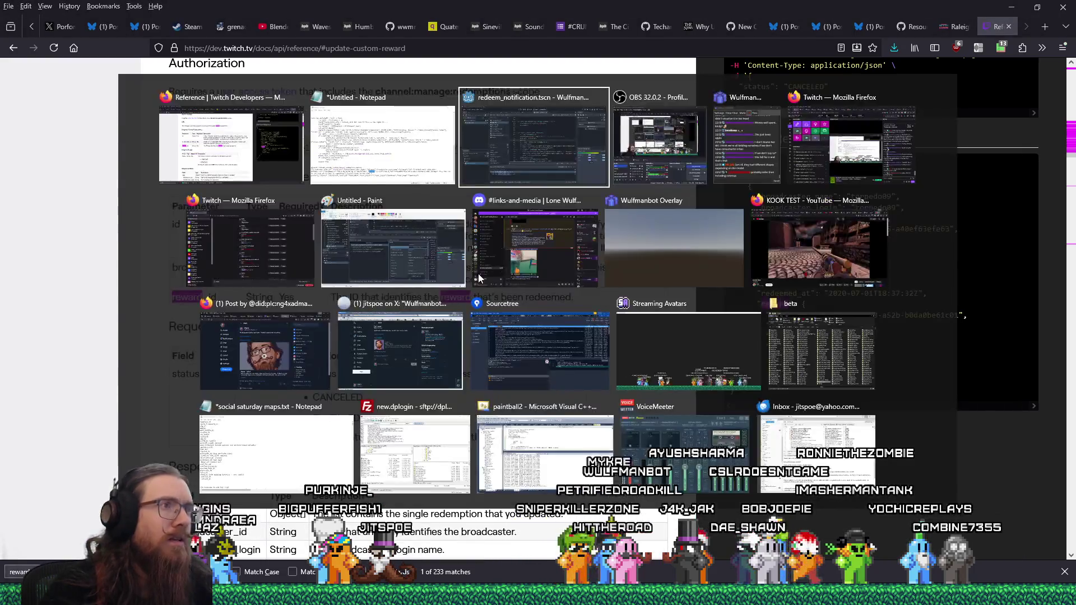
text(reward)
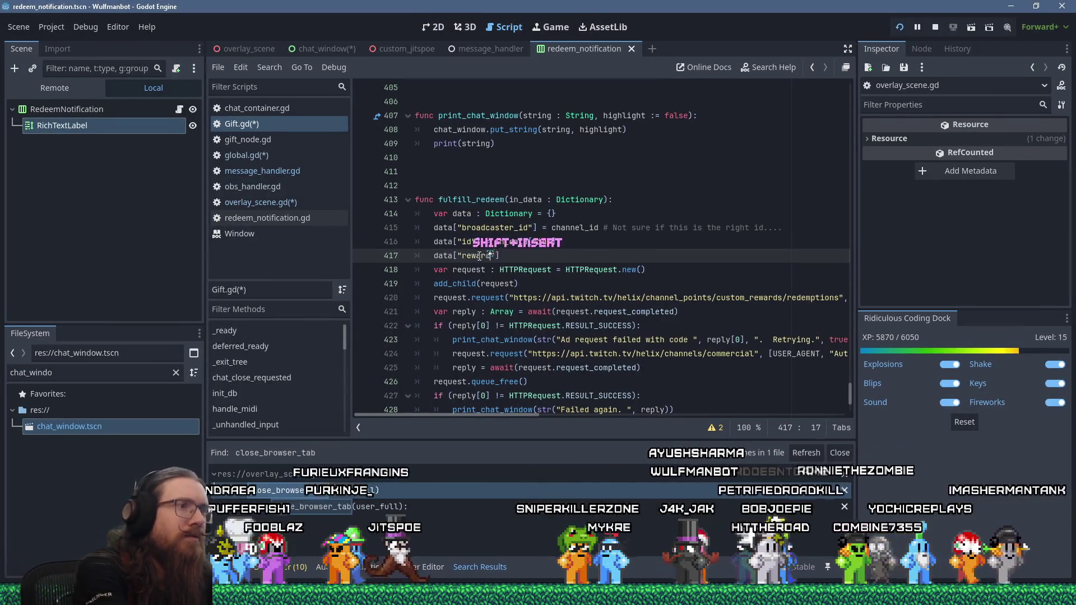
Step: Finish line 417 as data["reward_id"] = in_data["reward"]["id"]
text(_id)
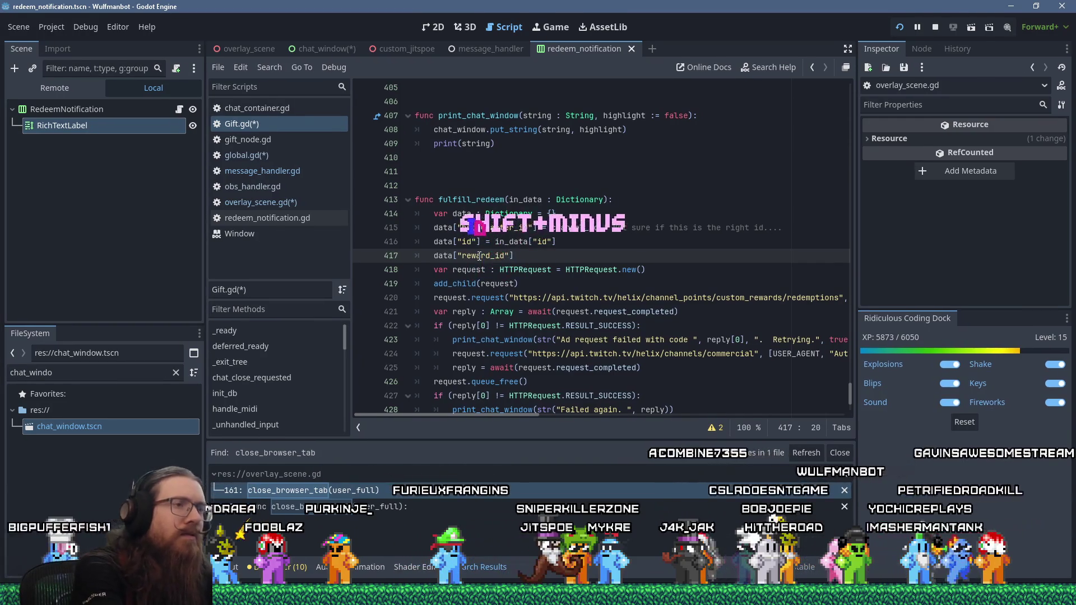
text("])
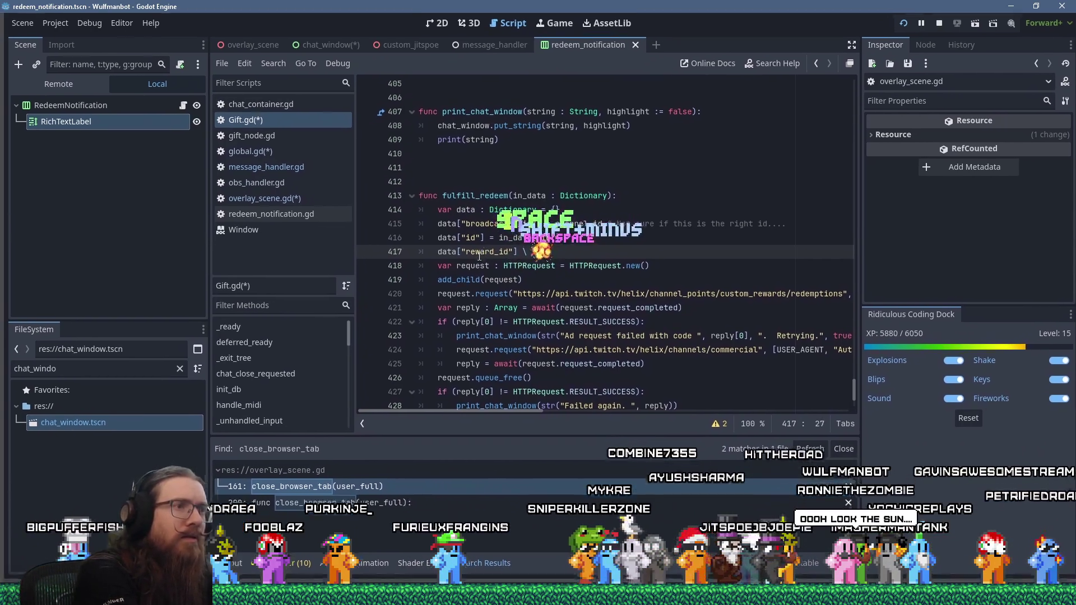
key(BackSpace)
text(= in_)
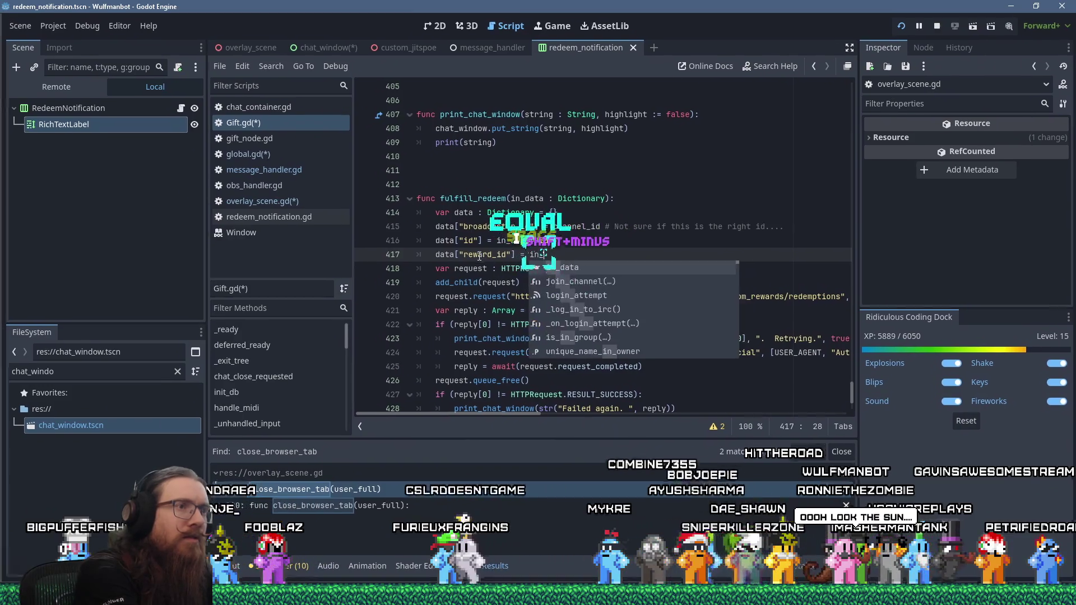
text(data["reward"])
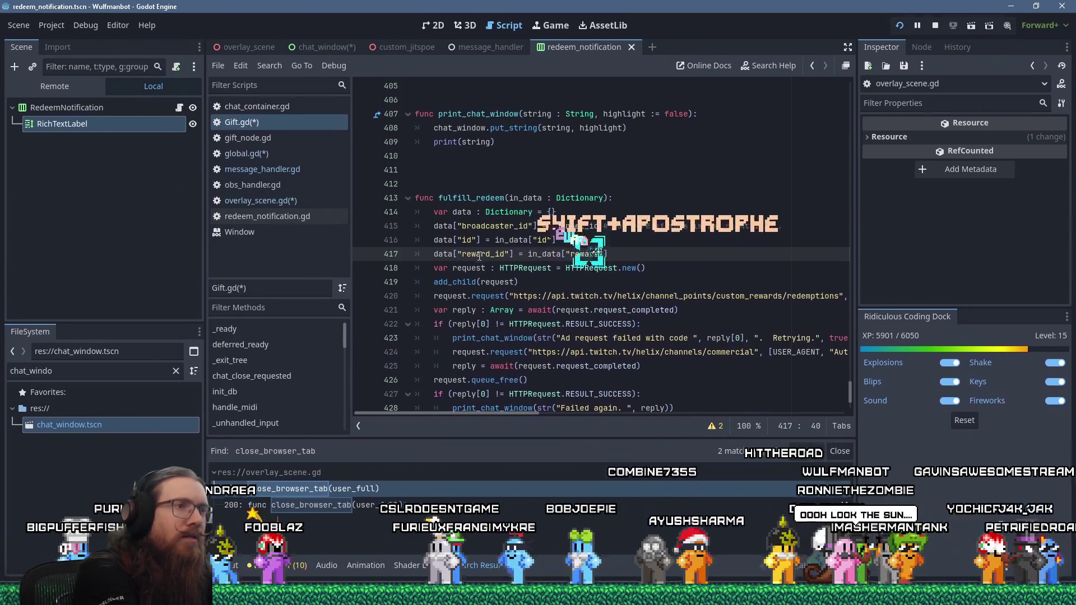
text(["id)
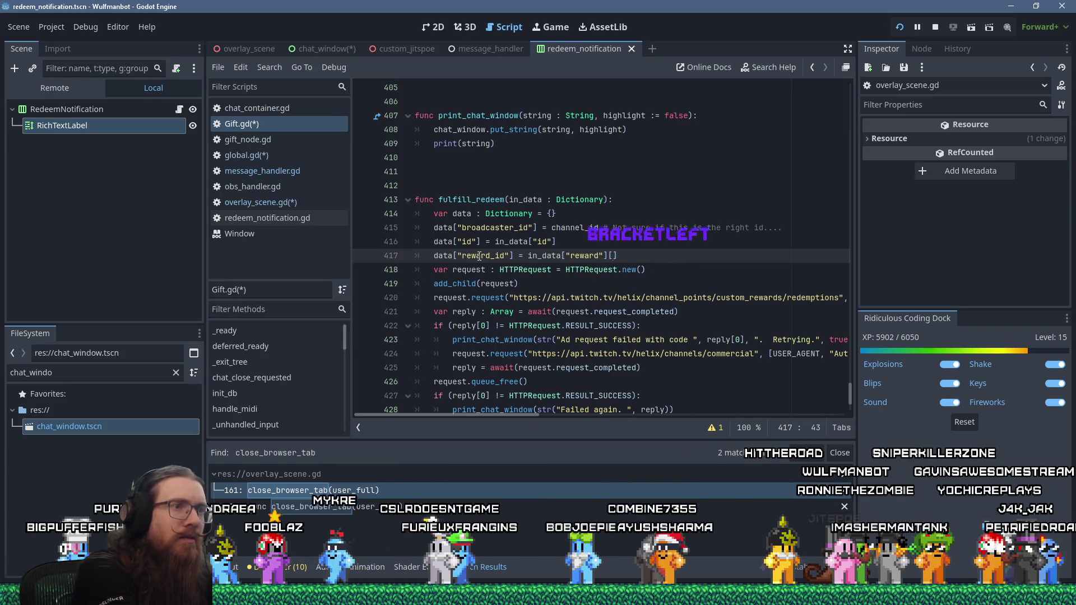
text("])
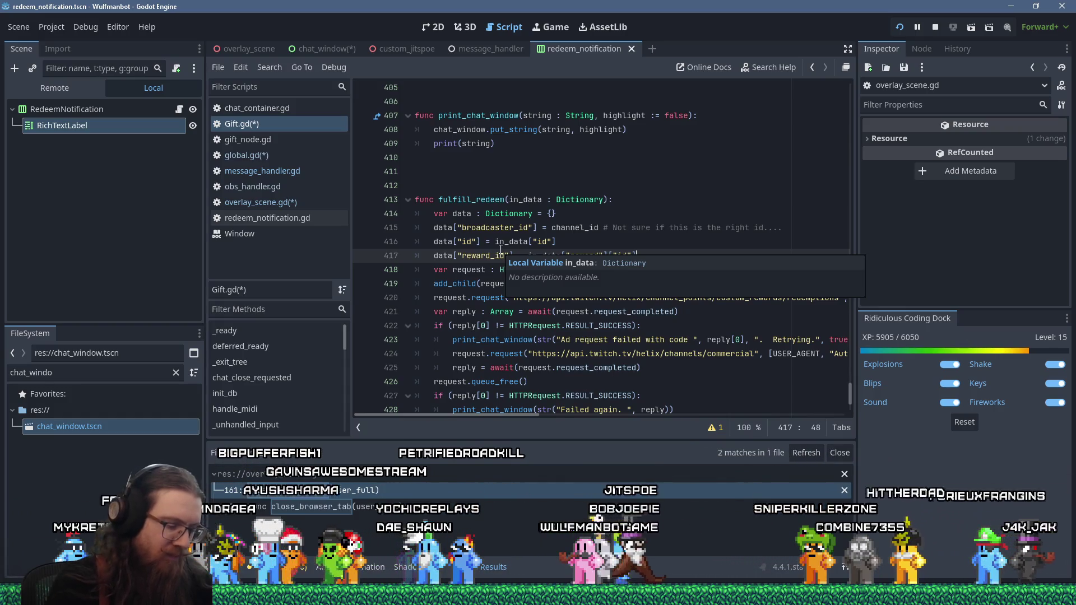
click(476, 269)
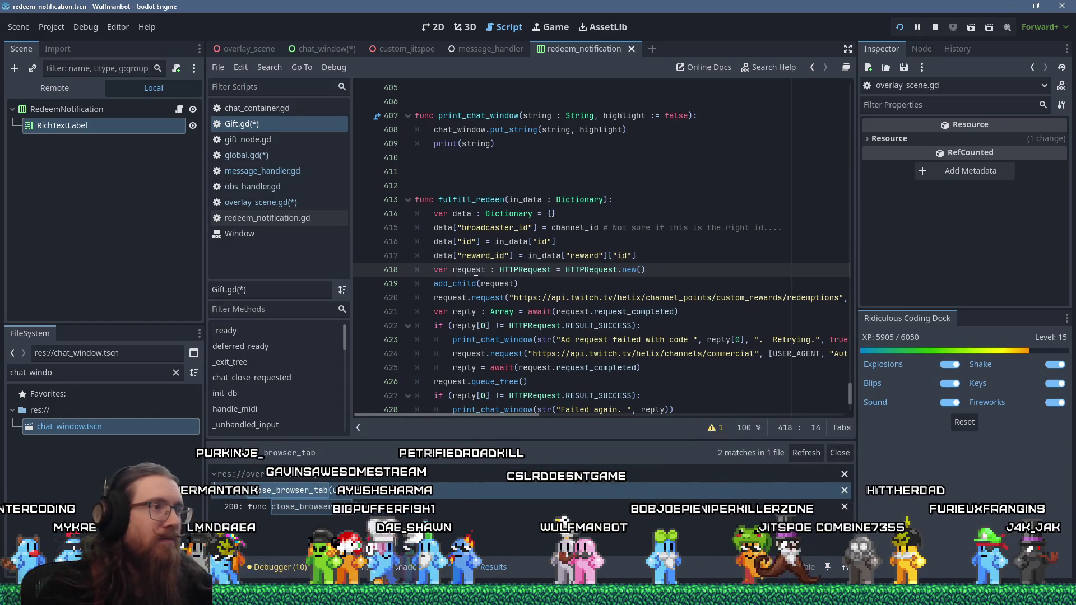
click(672, 255)
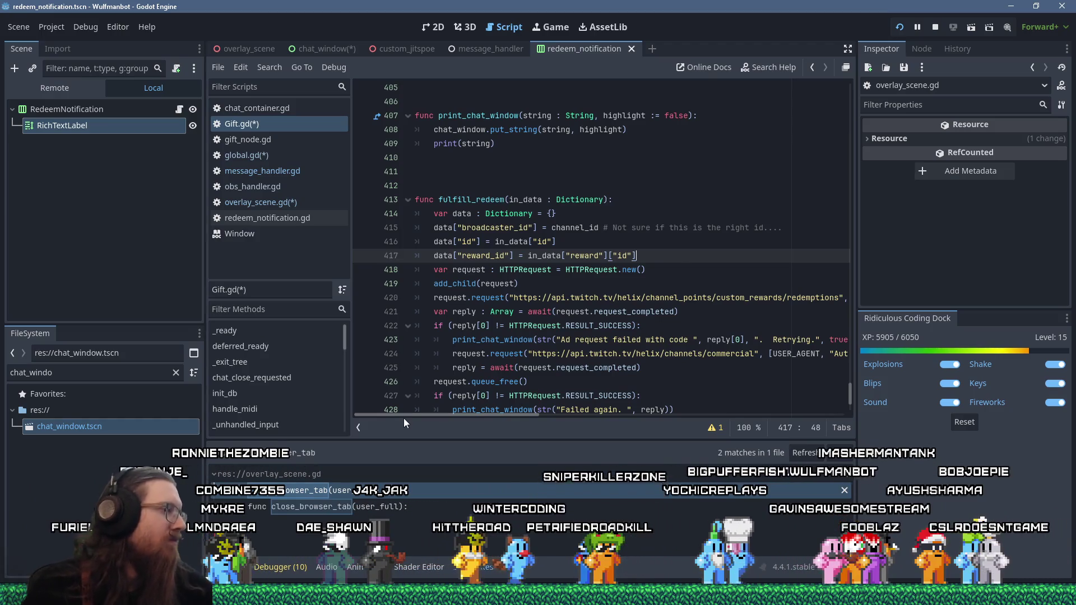
Step: Switch back to Firefox, showing the Twitch reference for updating a reward redemption's status
mouse_move(538, 597)
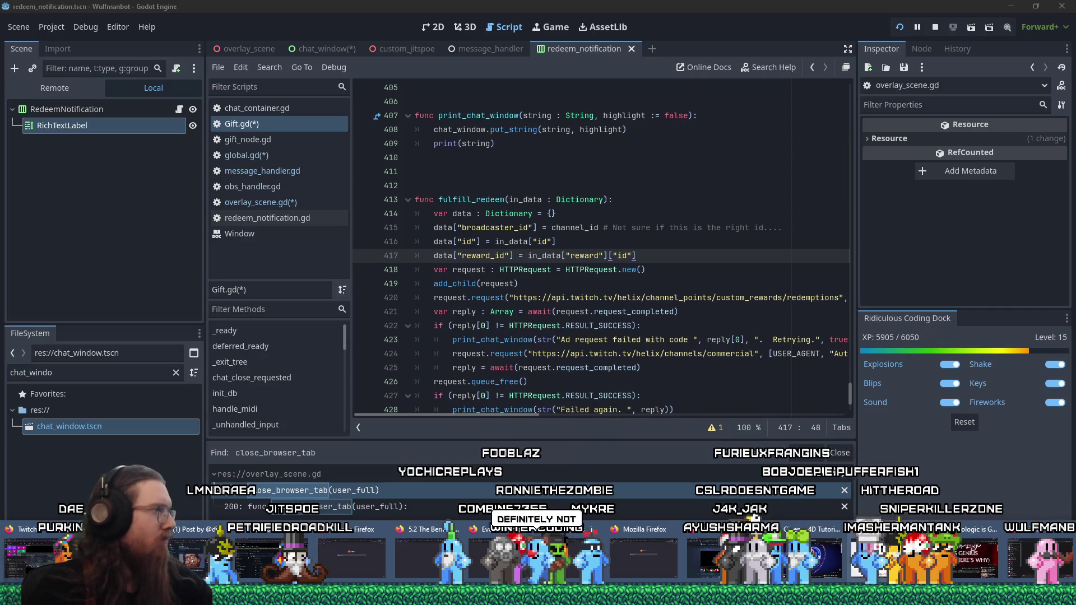
click(875, 546)
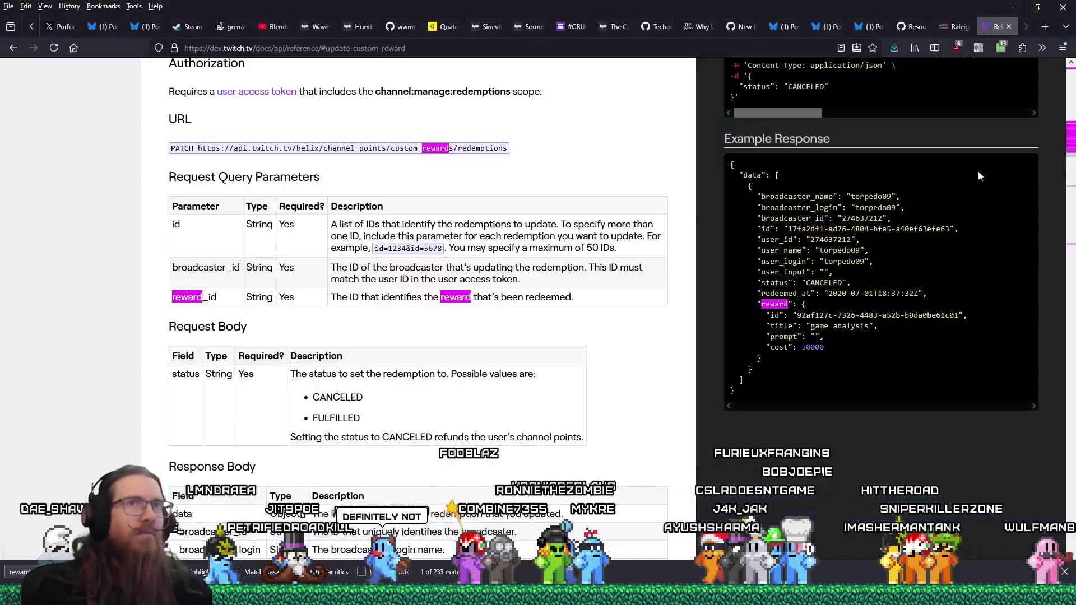
Step: Search for 'ashes of creation' in a new Firefox tab
click(1045, 27)
text(ashes of c)
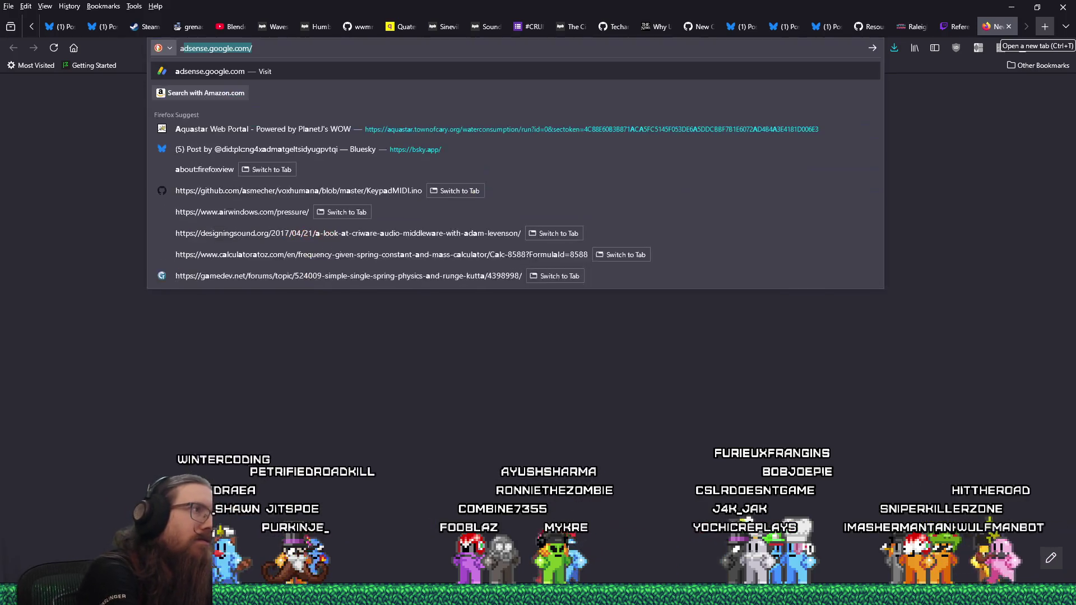
text(reation)
key(Return)
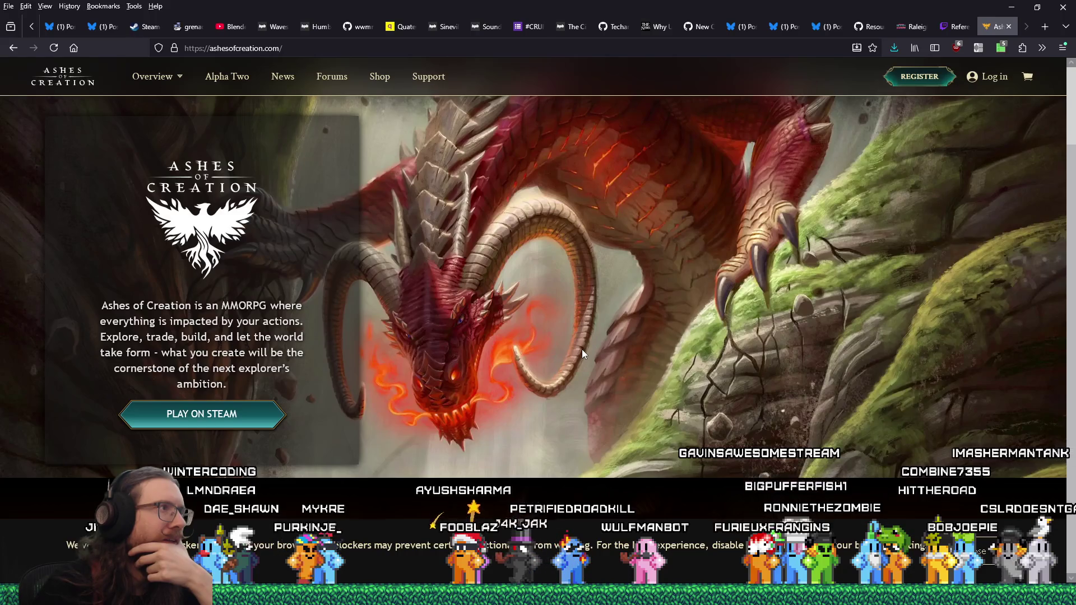
Step: Browse the Ashes of Creation site and go to its Overview > Media page
scroll(582, 353, down, 12)
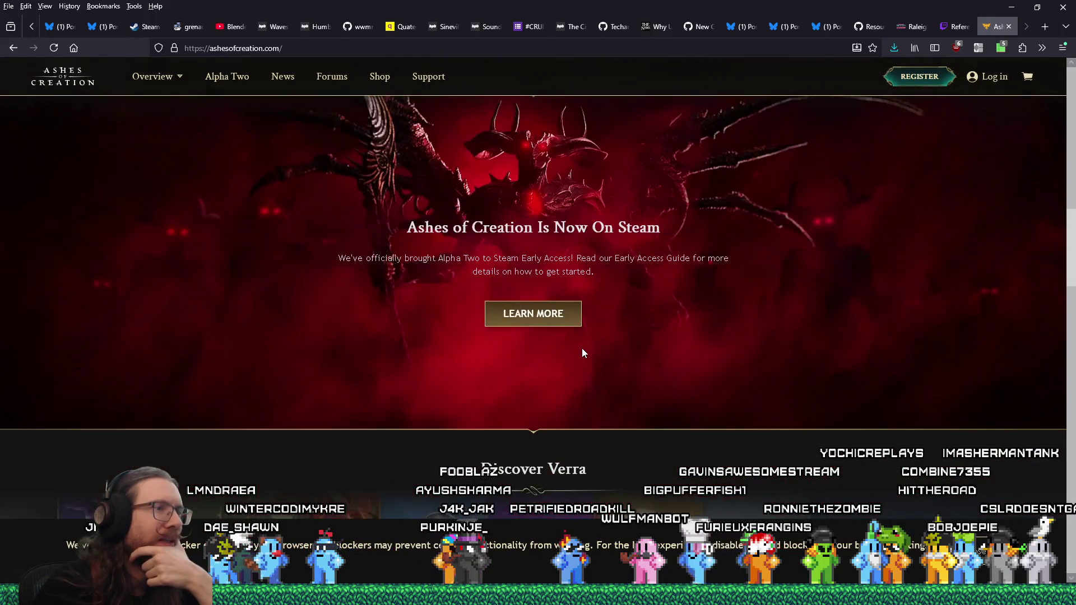
scroll(582, 351, down, 5)
scroll(477, 356, down, 4)
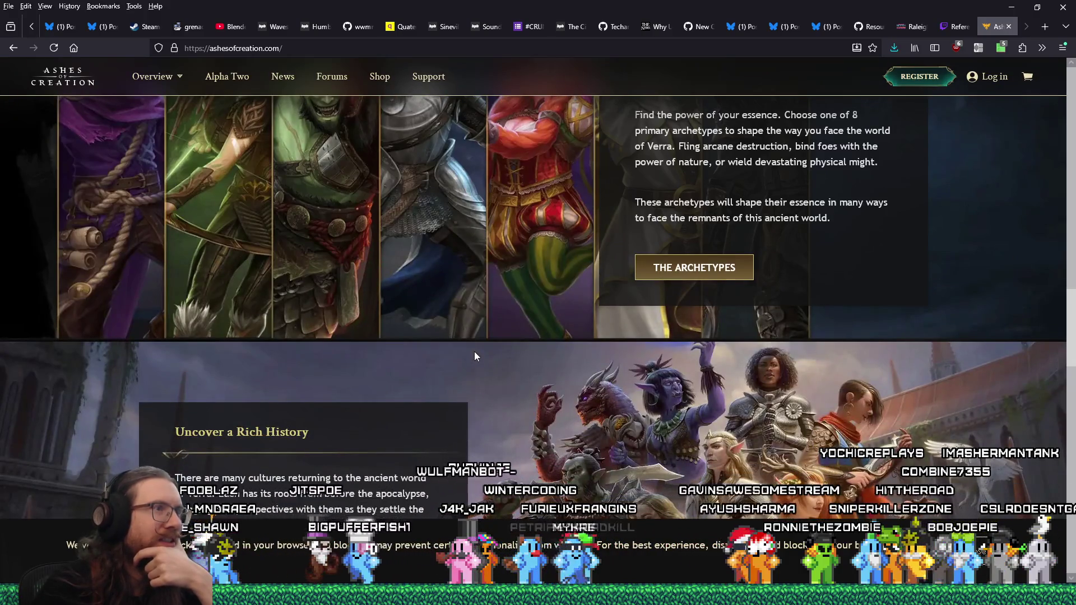
scroll(474, 356, up, 2)
scroll(474, 356, down, 10)
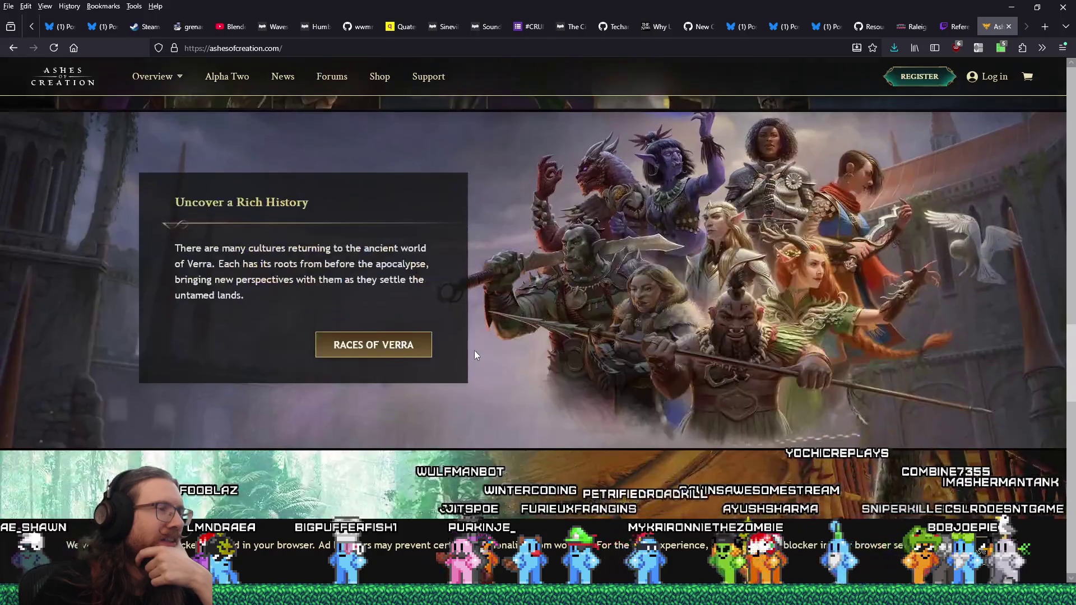
scroll(476, 357, down, 5)
scroll(476, 357, up, 4)
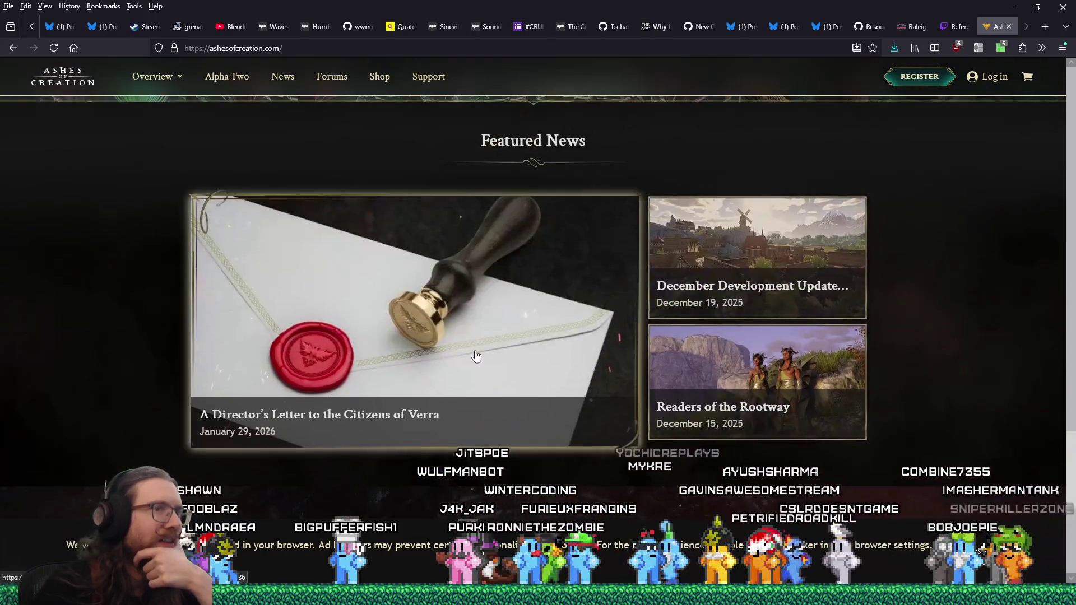
scroll(475, 357, up, 15)
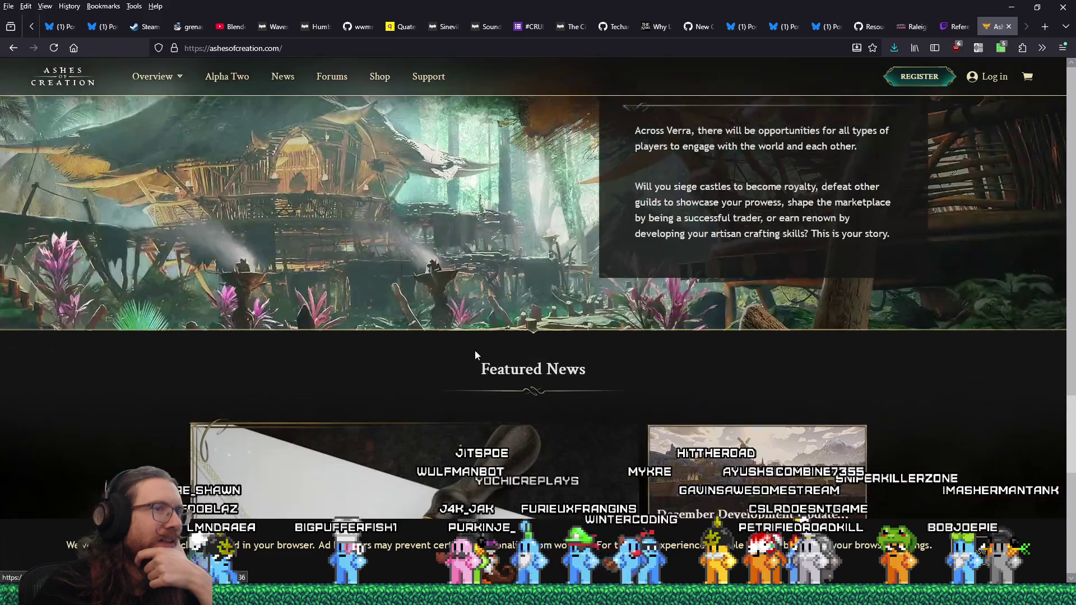
scroll(474, 345, up, 8)
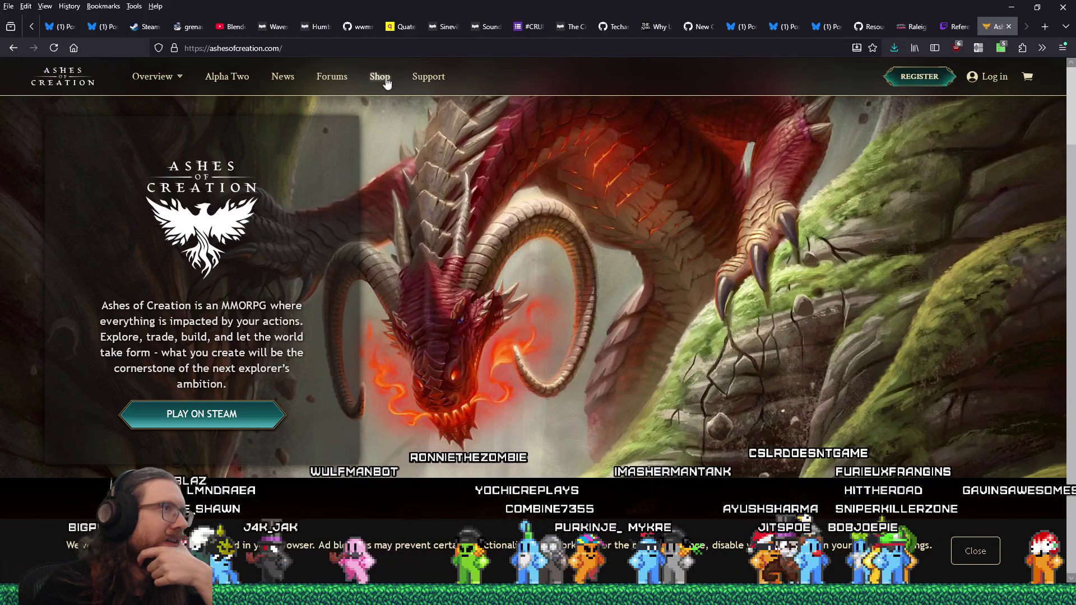
mouse_move(165, 86)
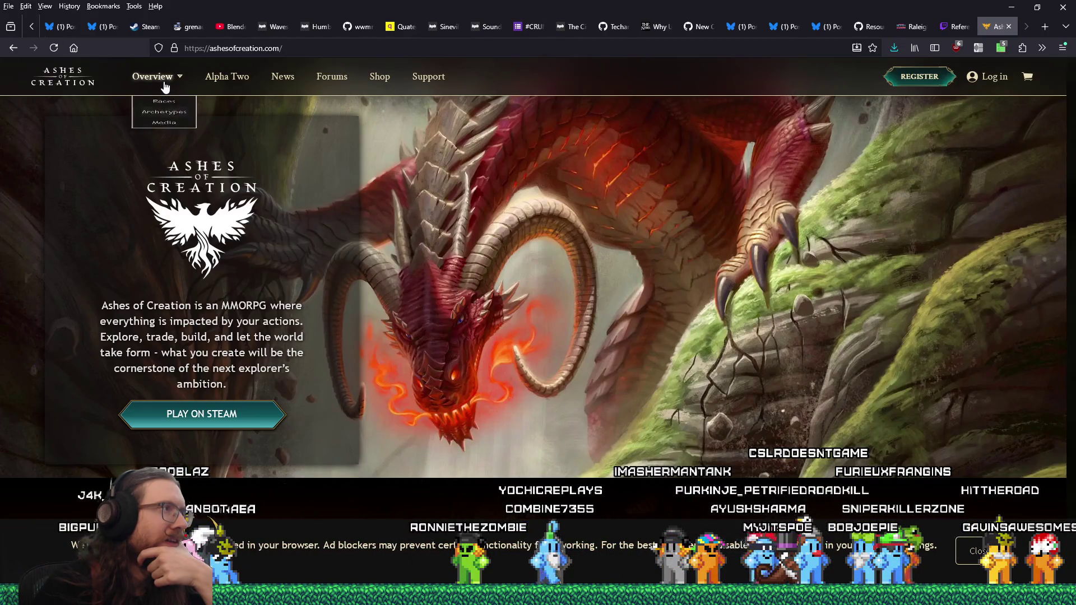
click(165, 152)
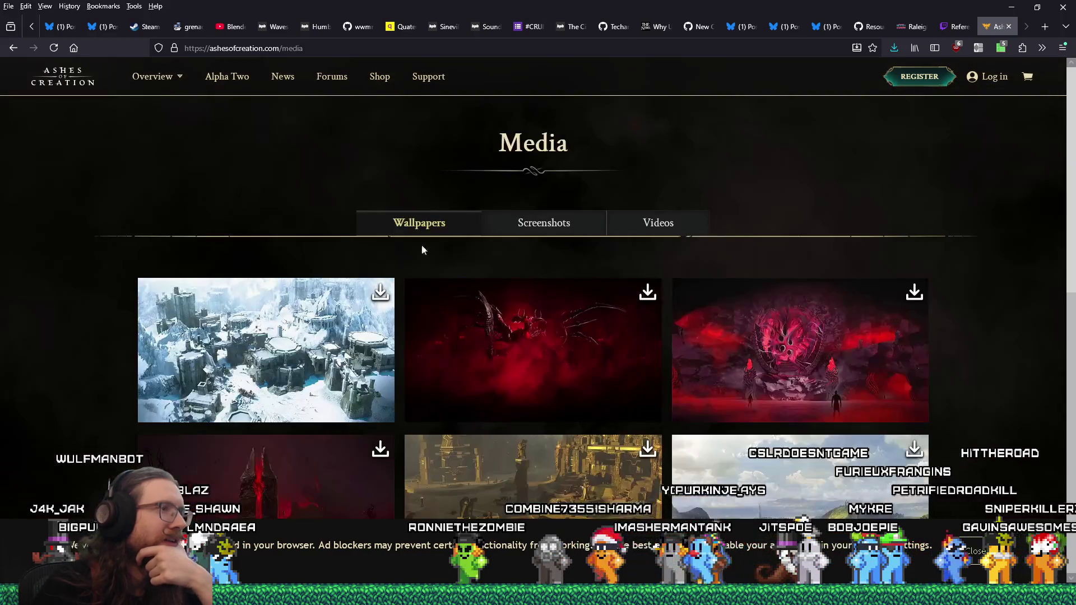
Step: View the January, September and May wallpapers at 1920x1080, closing each, then close the site
scroll(341, 299, down, 1)
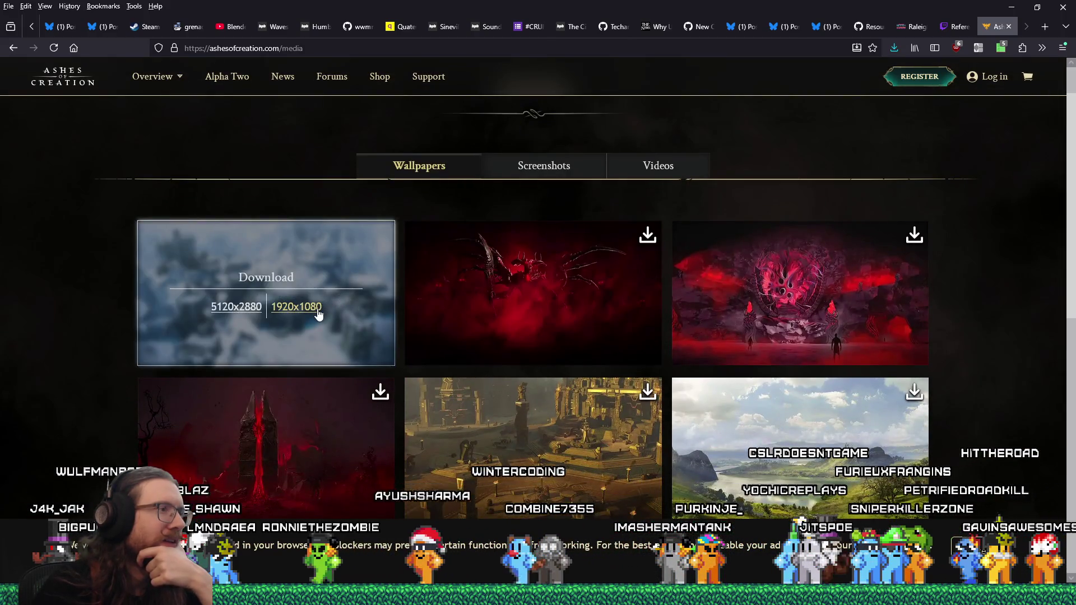
click(317, 309)
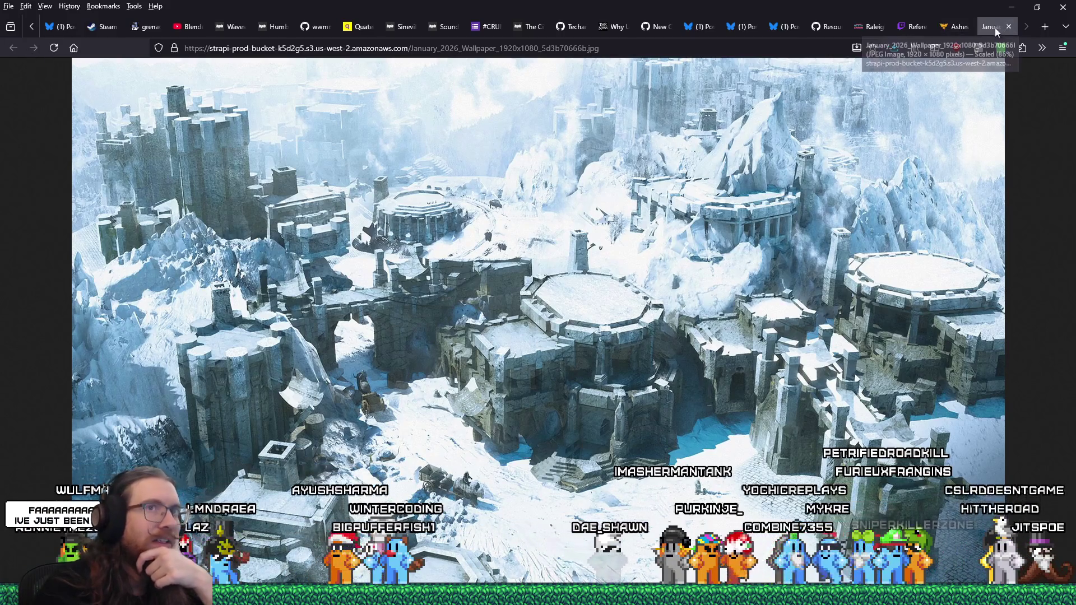
key(ctrl+w)
scroll(752, 357, down, 4)
mouse_move(624, 269)
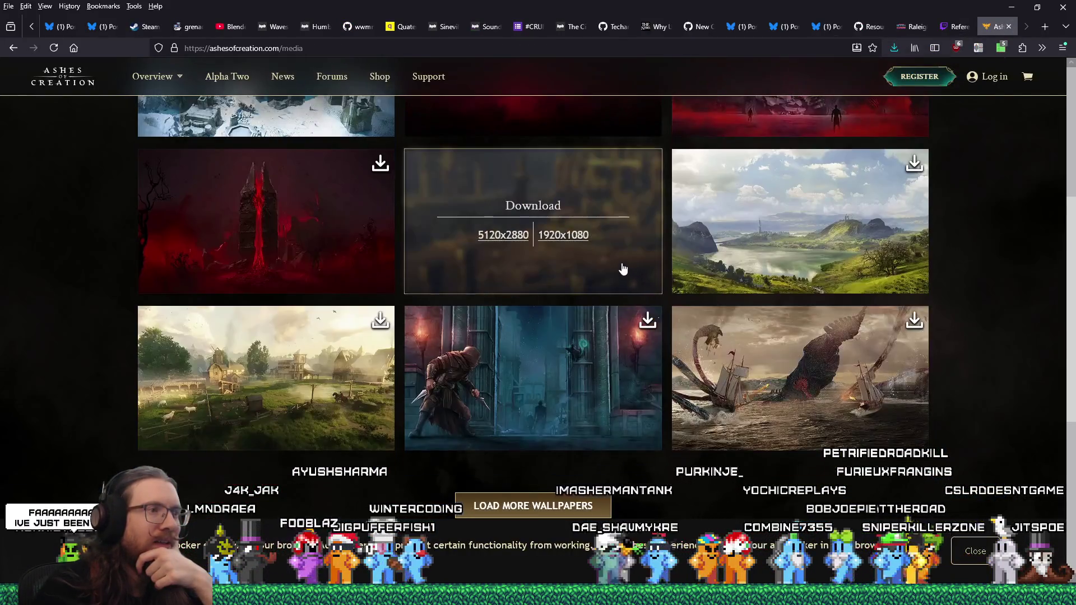
click(566, 237)
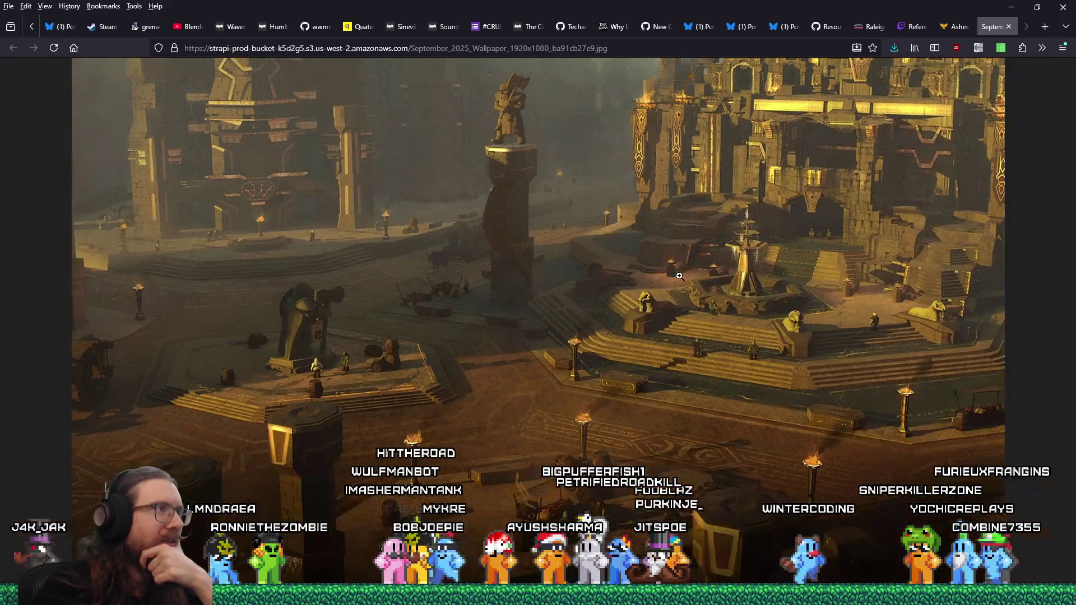
click(1008, 26)
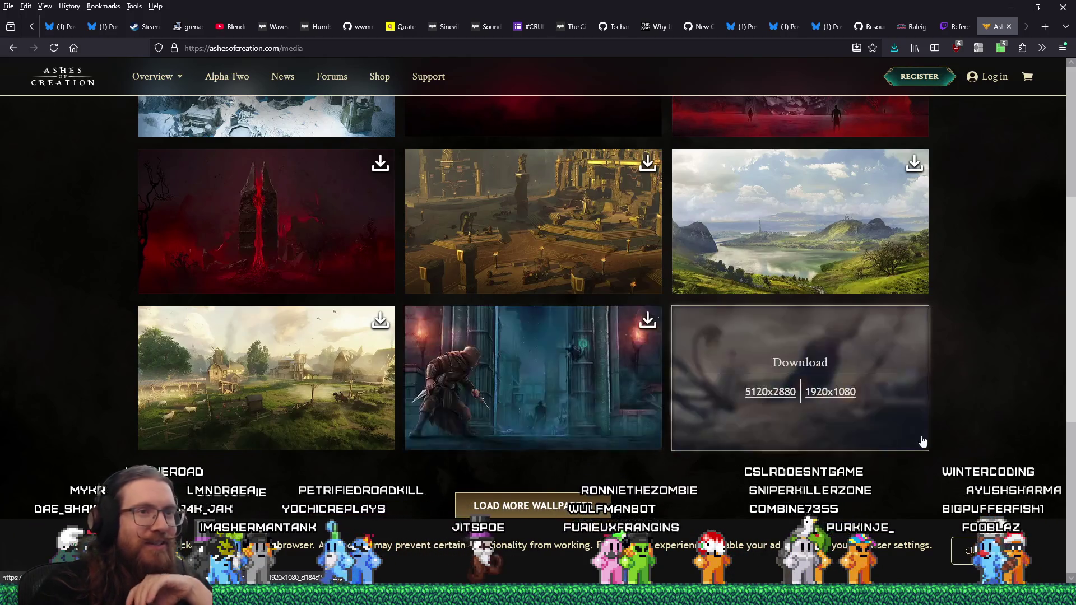
click(835, 394)
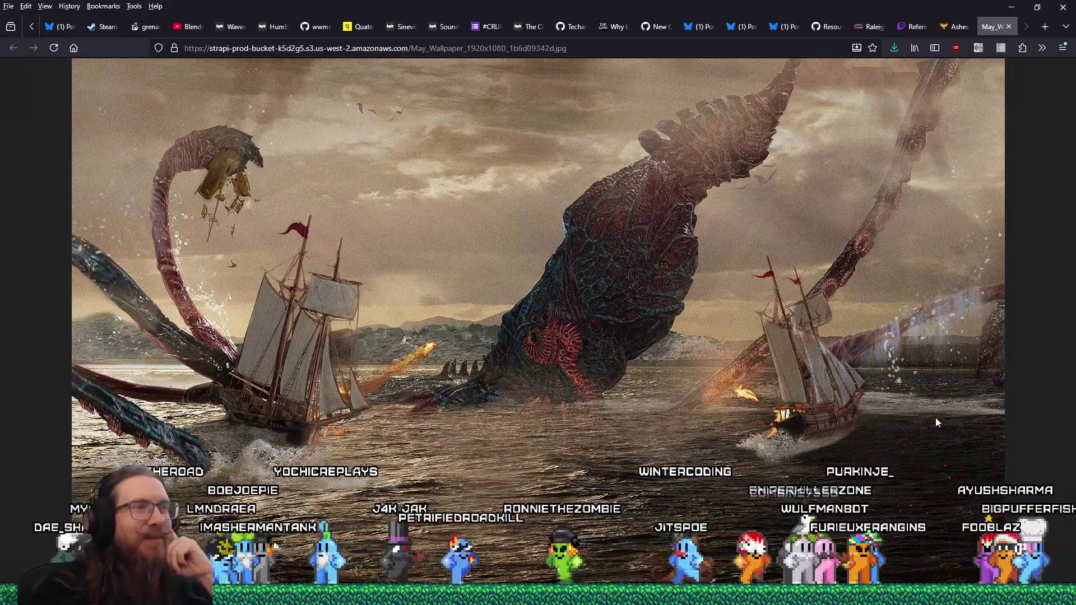
click(1009, 27)
scroll(816, 354, up, 5)
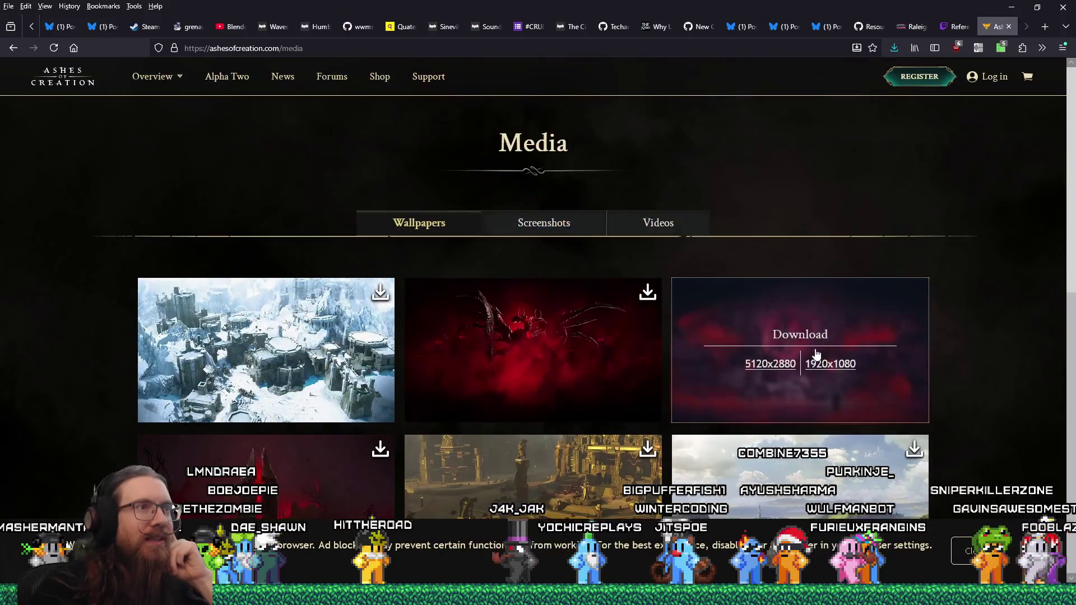
click(1009, 26)
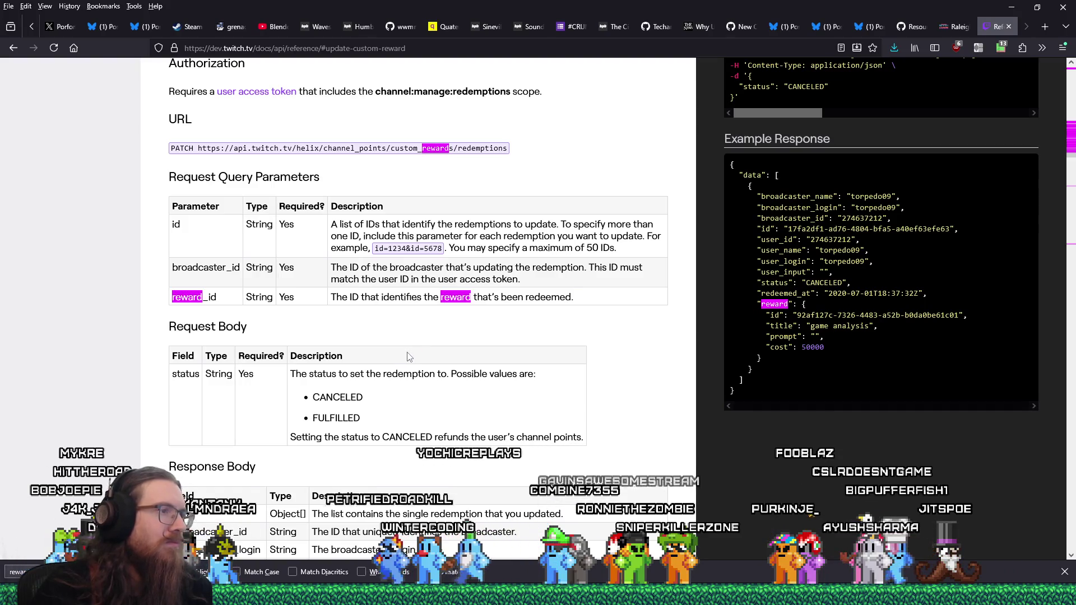
key(alt+Tab)
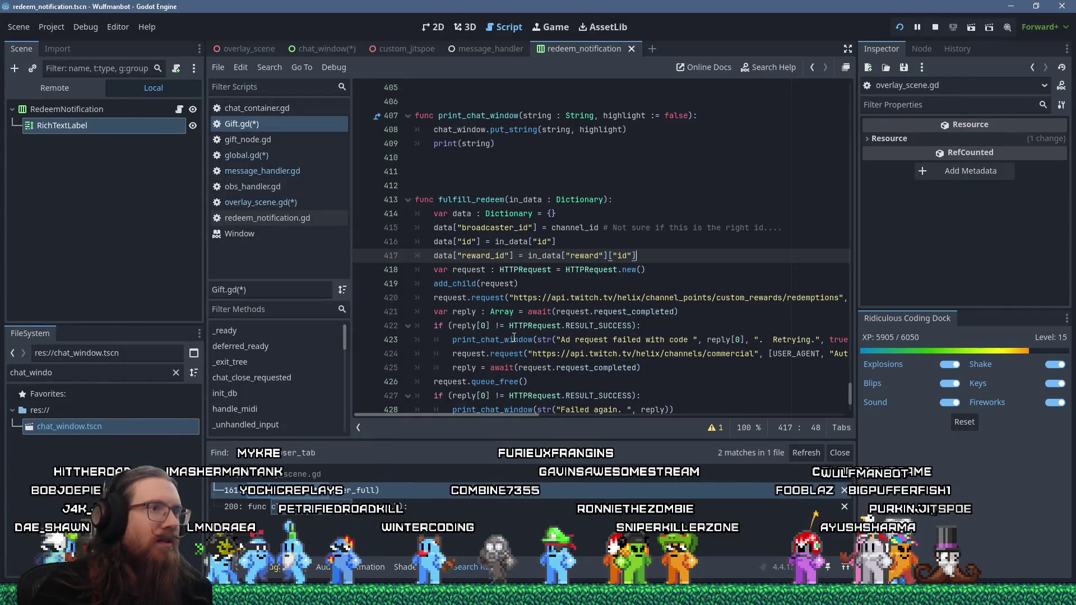
key(Return)
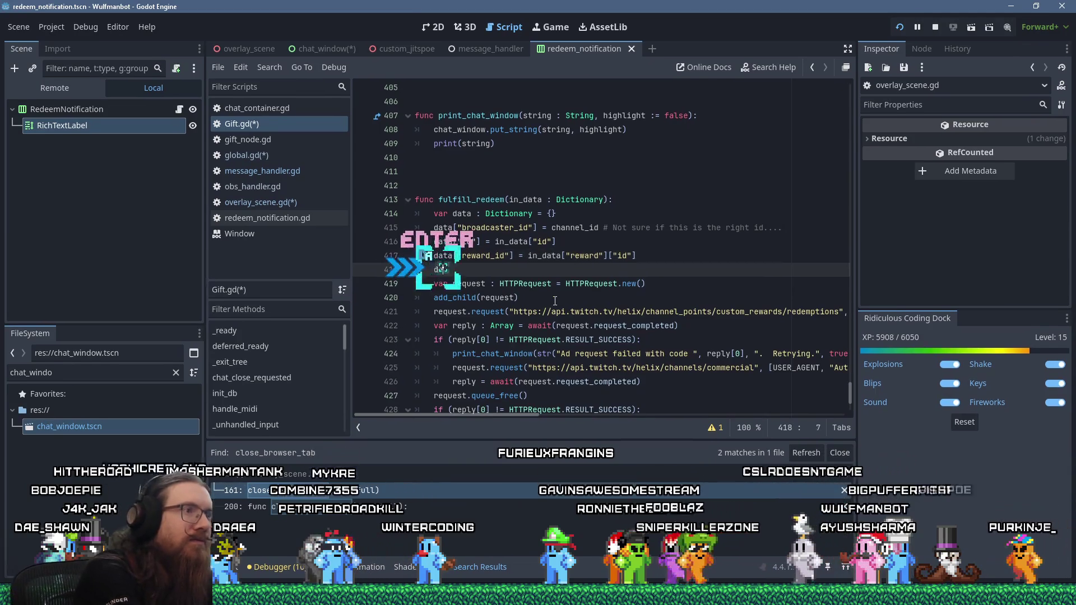
text(data["status"])
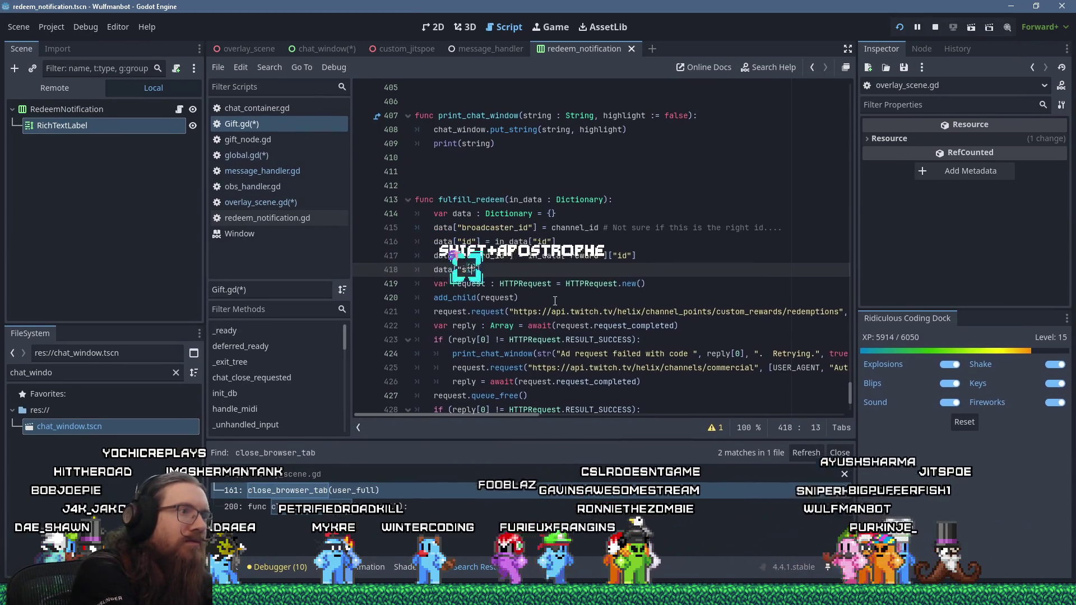
text( /)
key(BackSpace)
key(BackSpace)
key(alt+Tab)
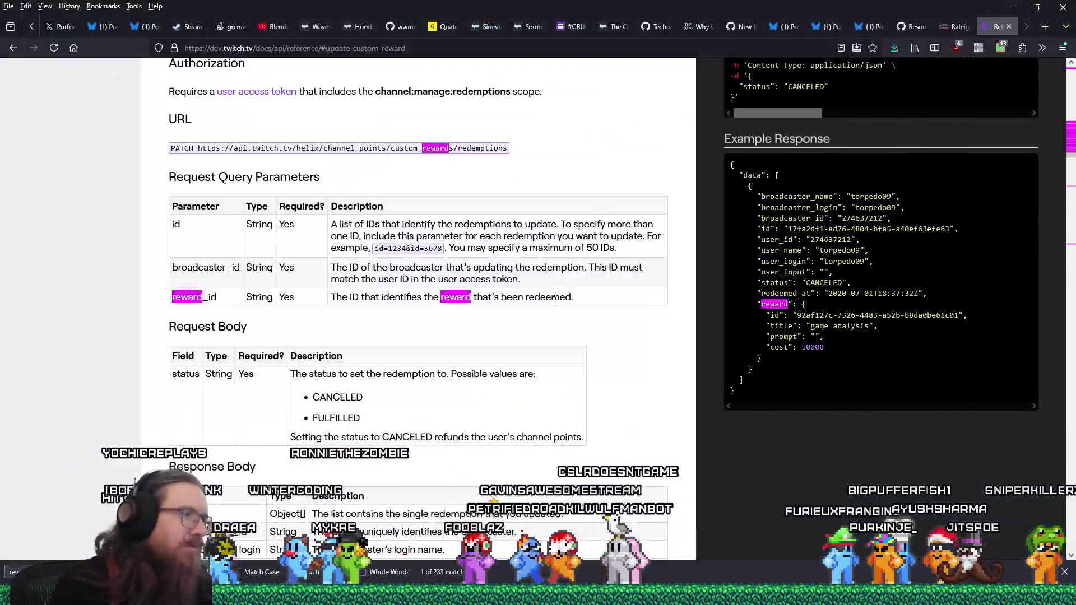
double_click(337, 418)
right_click(338, 419)
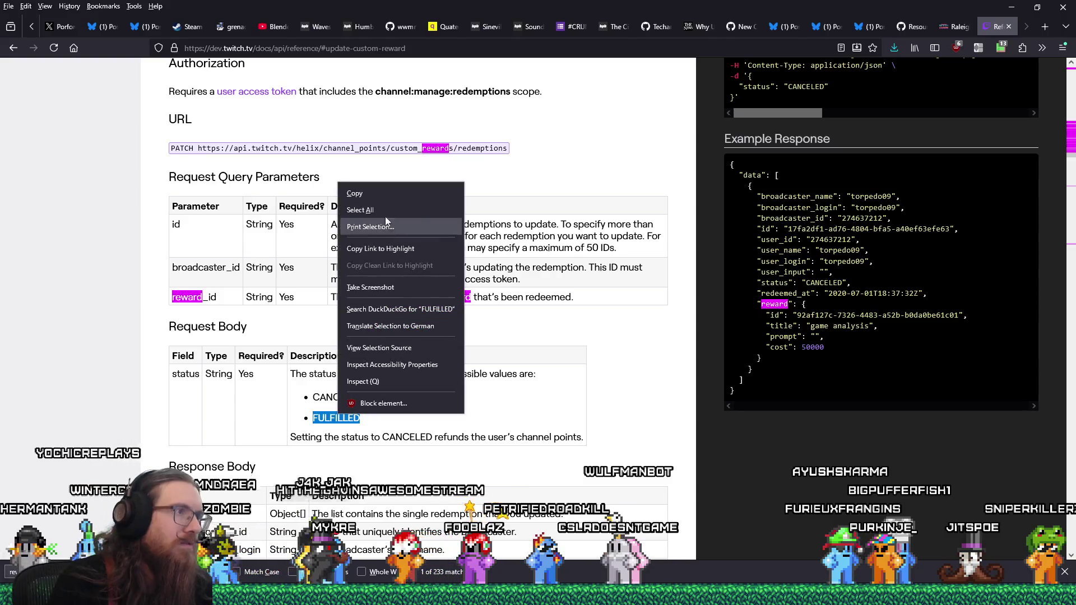
click(359, 194)
key(alt+Tab)
text(")
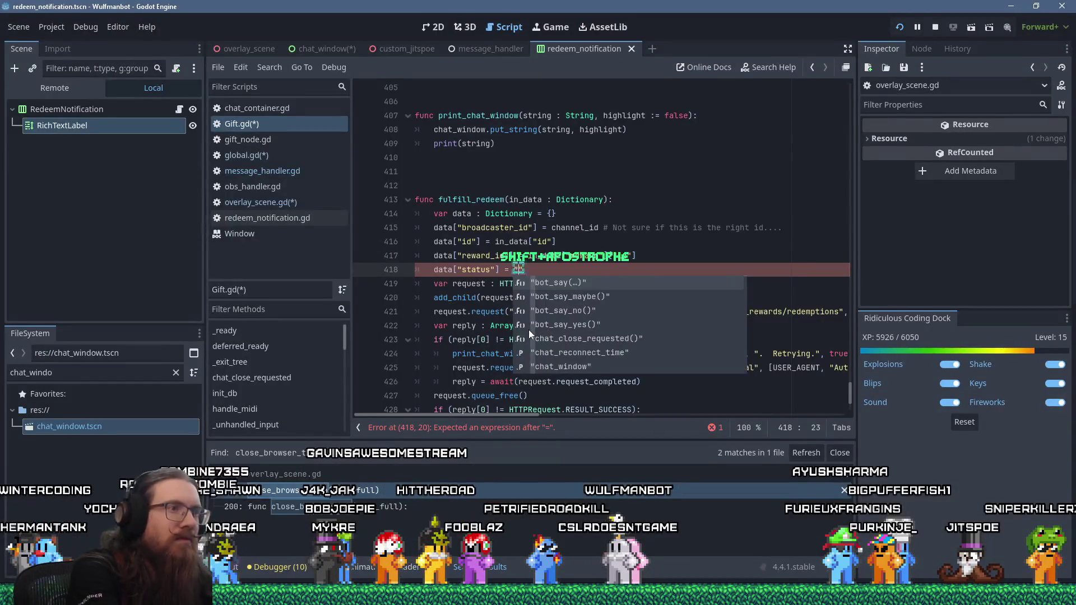
key(shift+Insert)
key(shift+Insert)
key(ctrl+shift+Left)
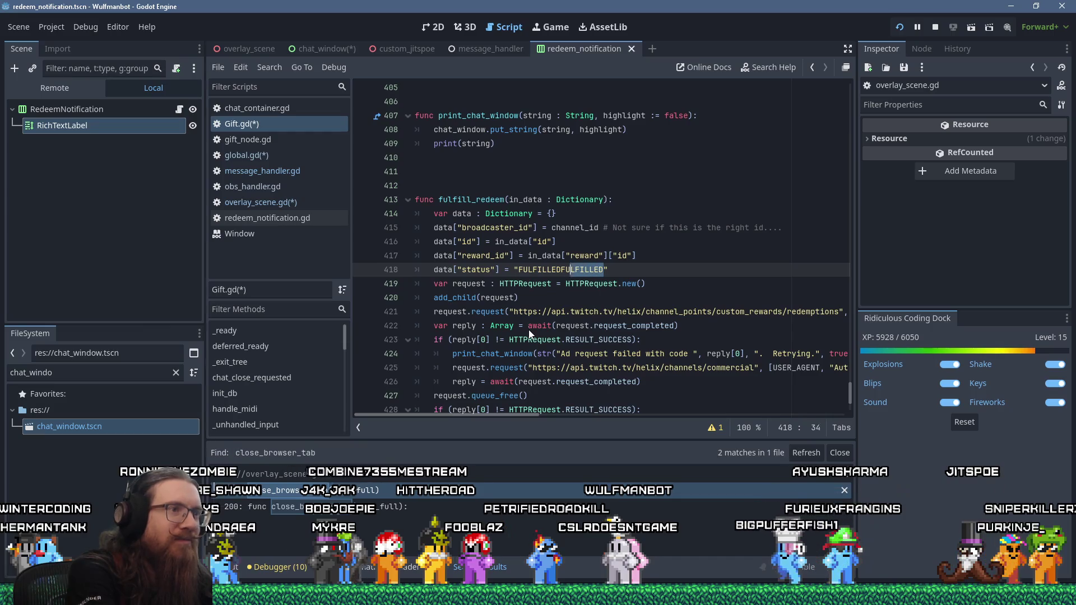
key(shift+Insert)
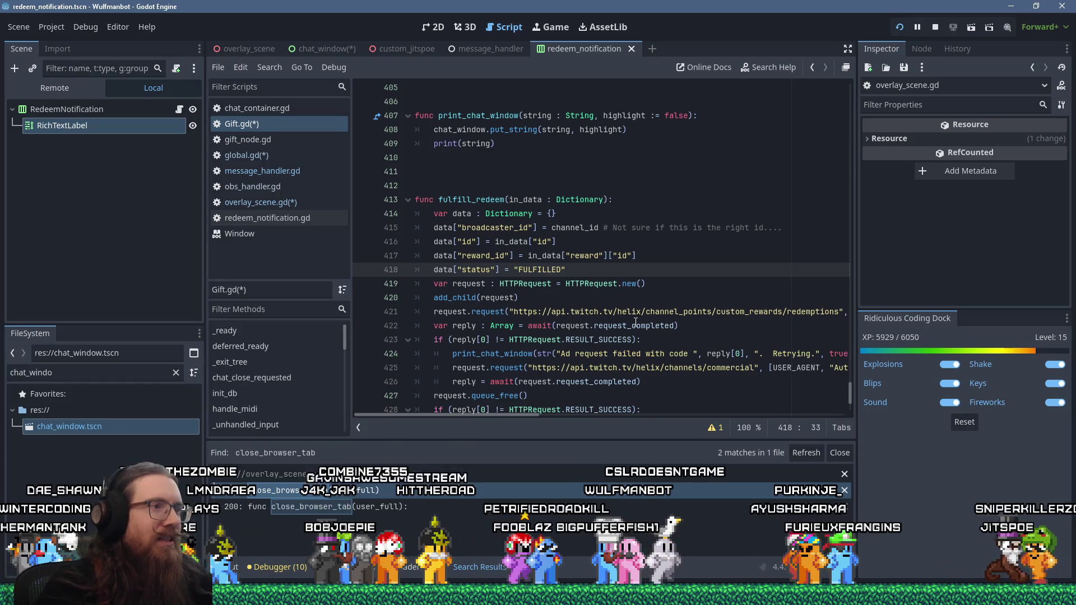
mouse_move(521, 413)
mouse_down()
mouse_move(634, 426)
mouse_move(822, 421)
mouse_move(509, 395)
mouse_up()
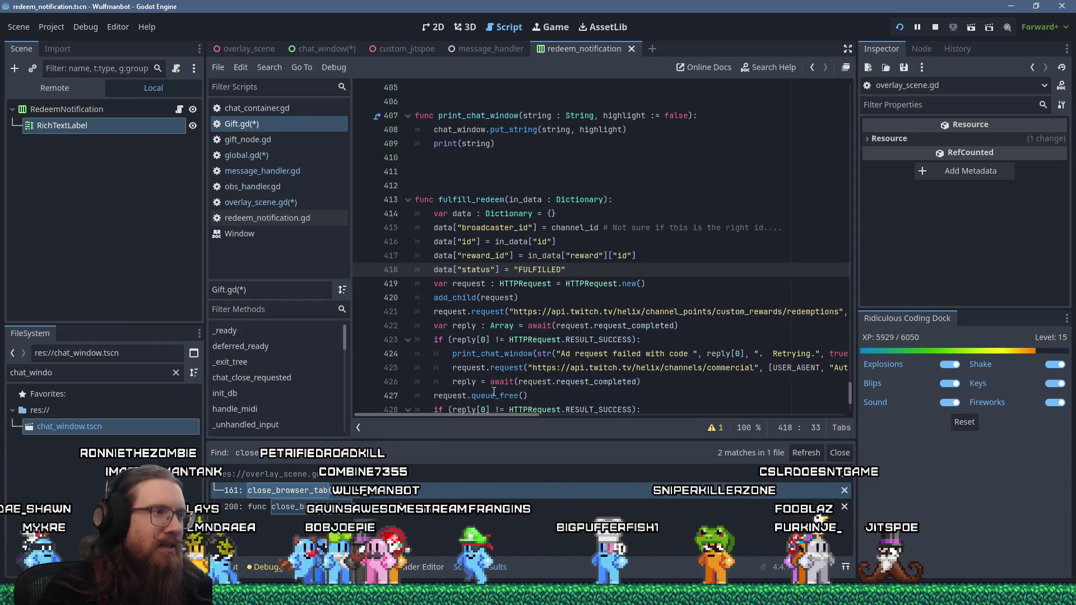
scroll(512, 357, down, 1)
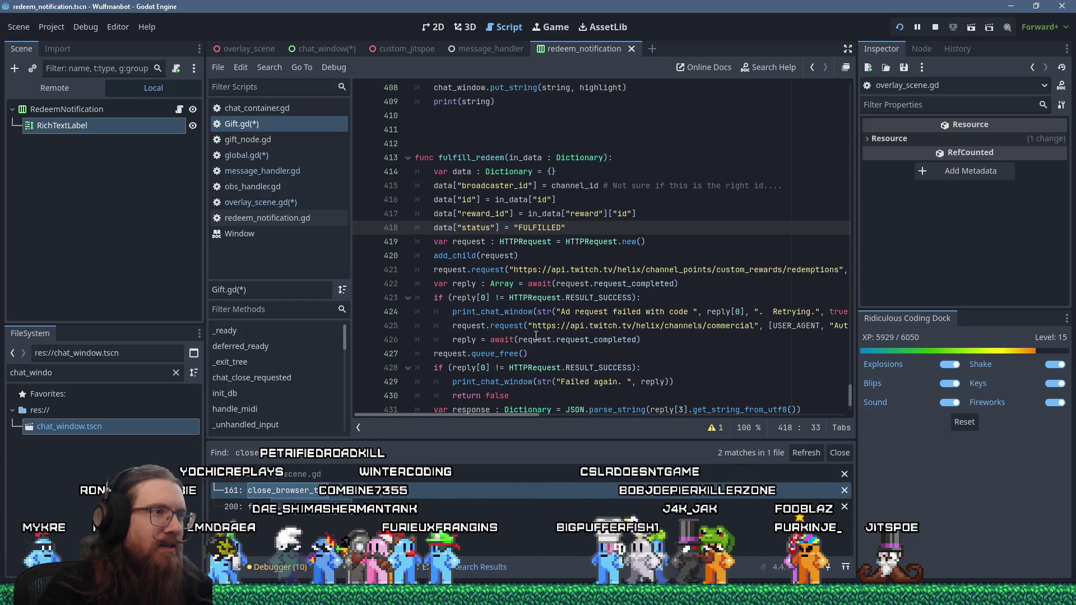
drag(561, 312, 689, 313)
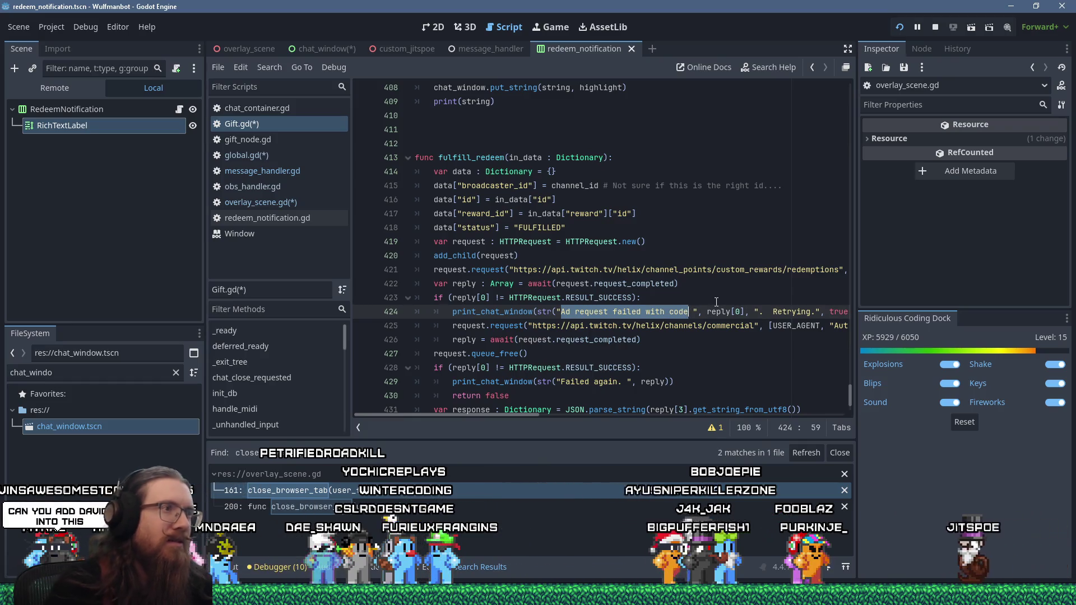
Step: Replace the line 424 message with 'Redemption fulfill failed: '
text(Rede)
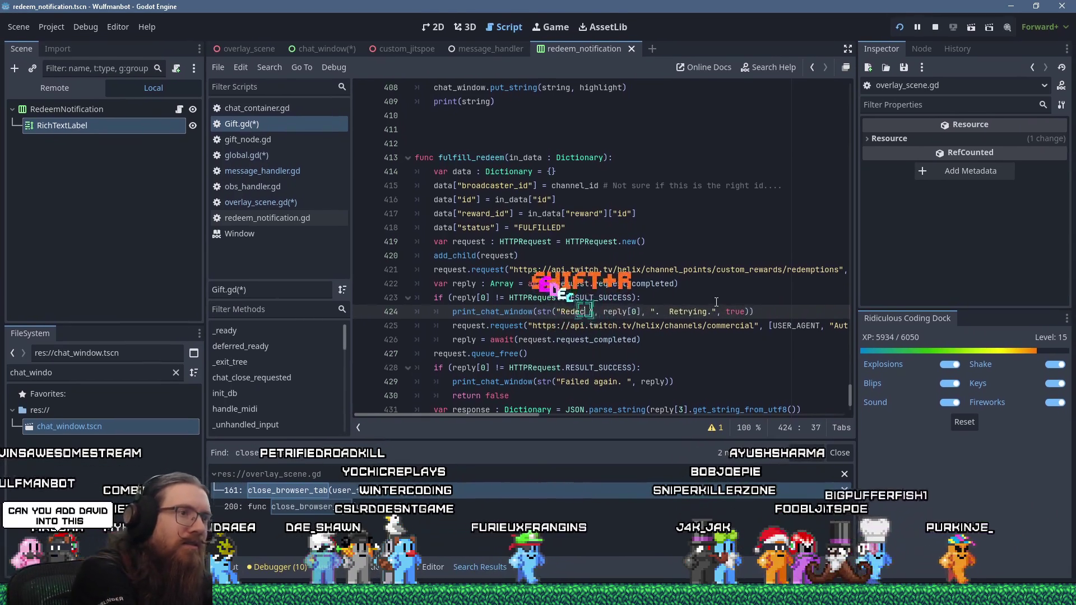
text(mption)
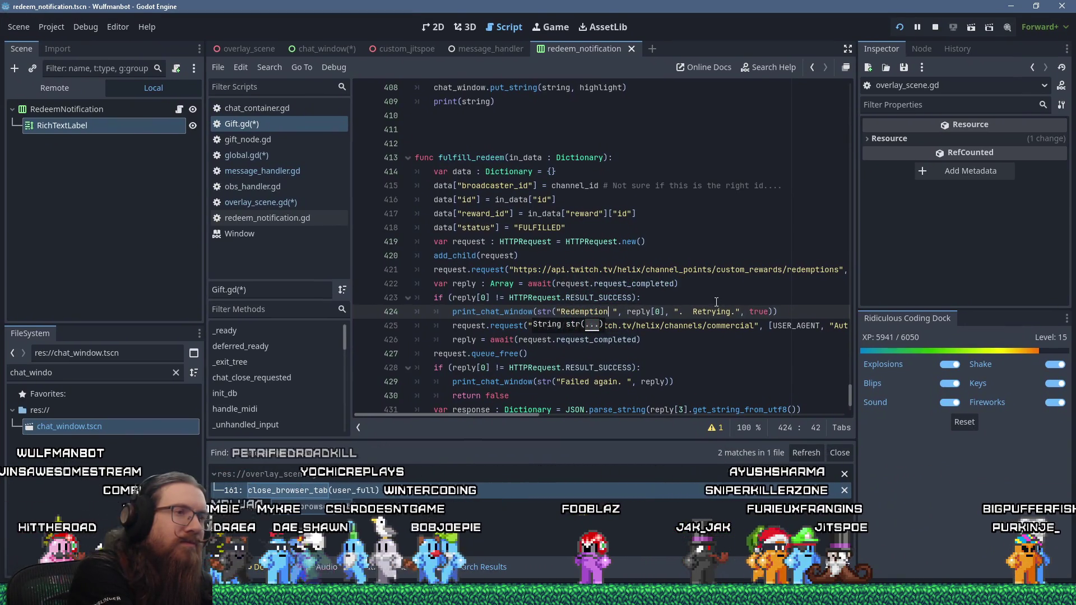
text( for)
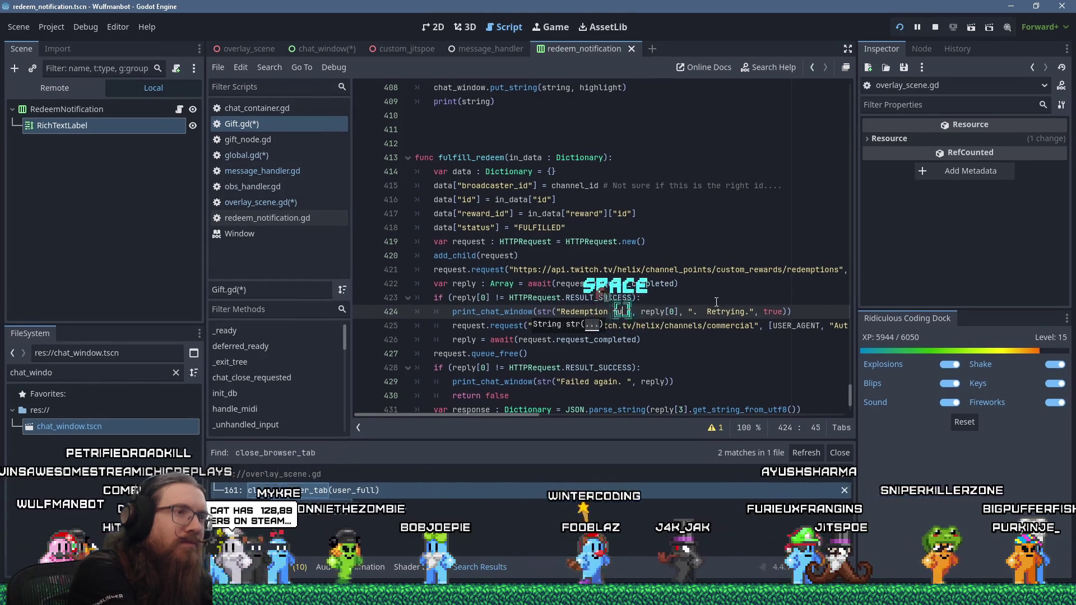
key(BackSpace)
key(BackSpace)
text(ulfill )
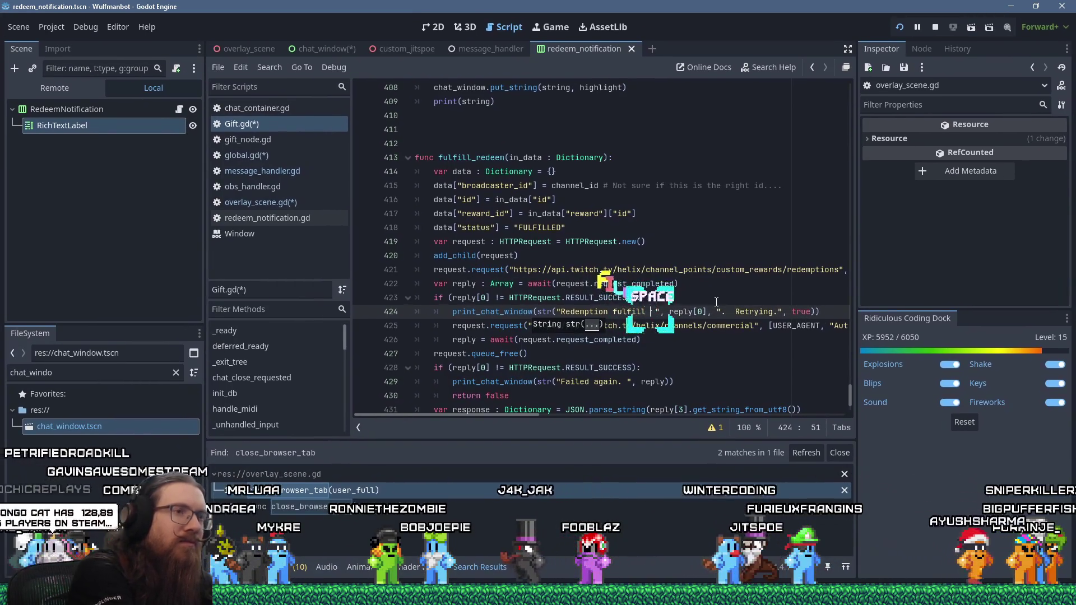
text(faile)
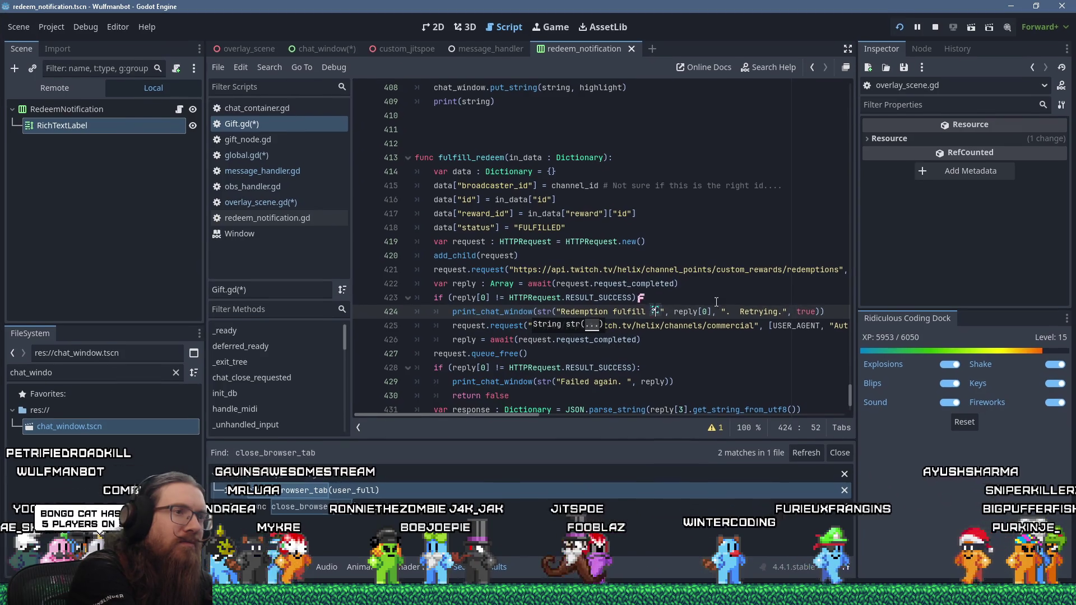
text(d:)
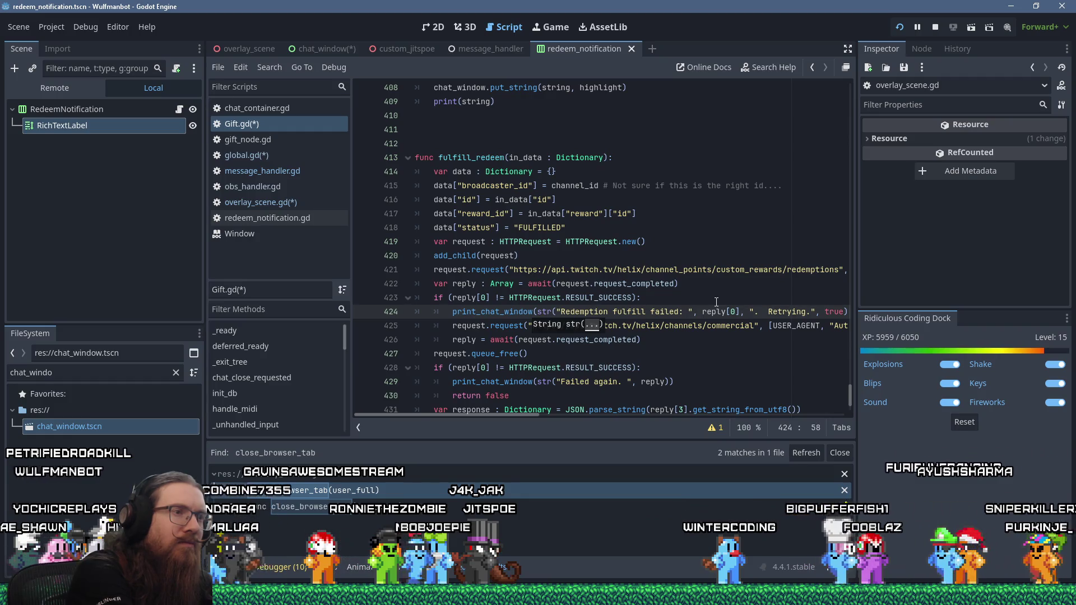
Step: Inspect the retry reply code on lines 426–427
click(564, 340)
mouse_move(522, 417)
mouse_down()
mouse_move(843, 414)
mouse_move(473, 378)
mouse_up()
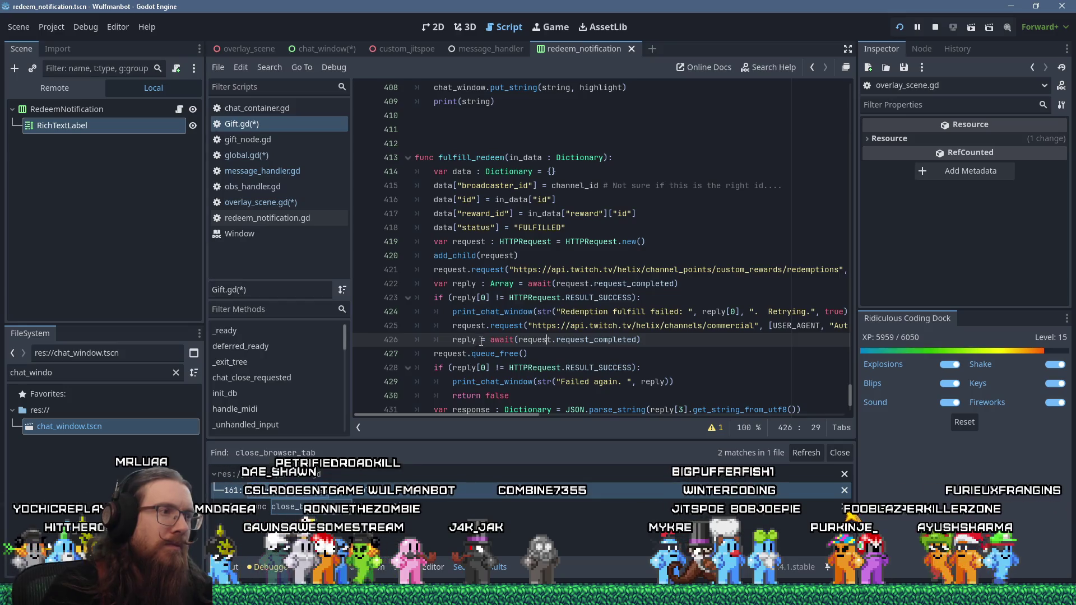
click(469, 340)
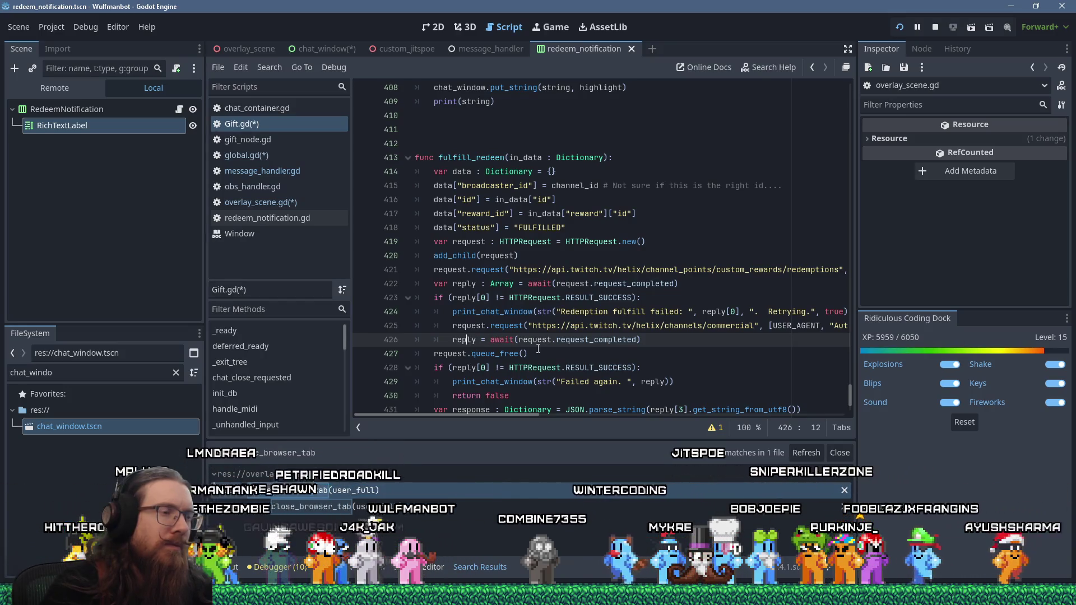
scroll(533, 349, down, 1)
scroll(551, 312, down, 1)
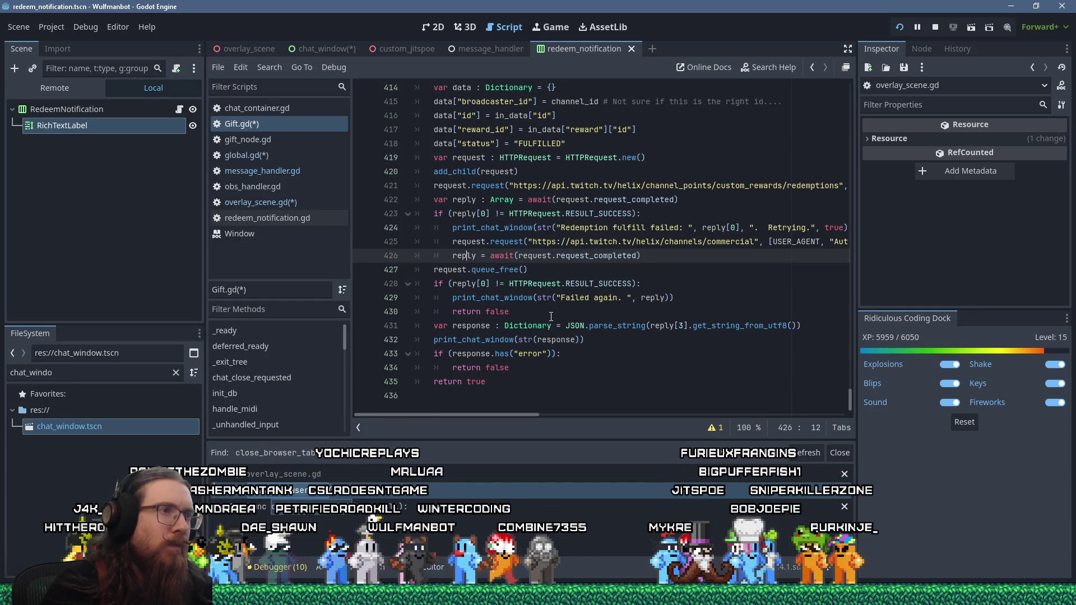
click(647, 257)
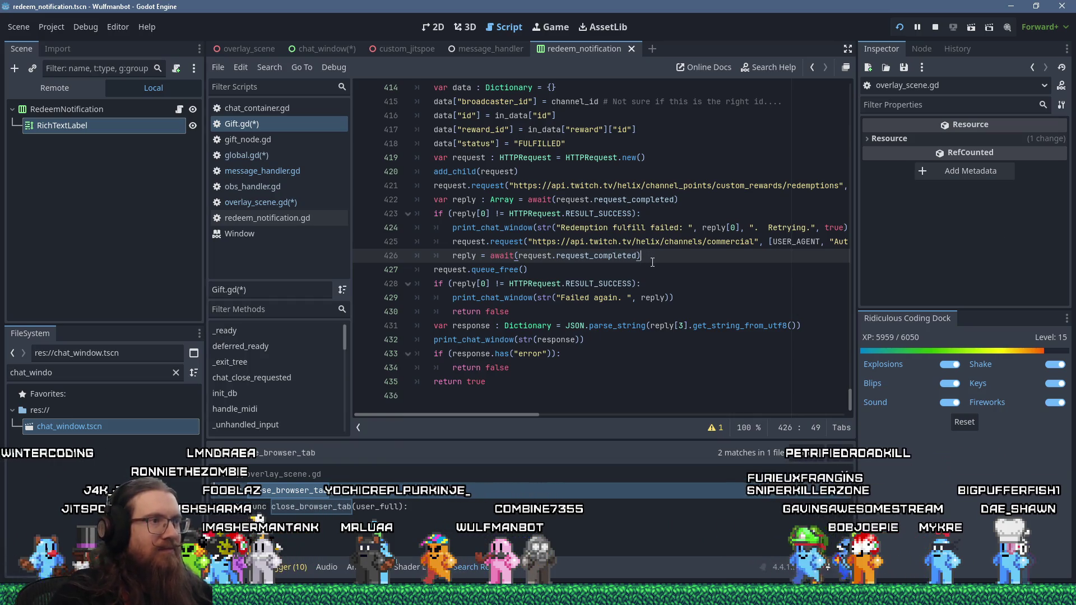
click(670, 270)
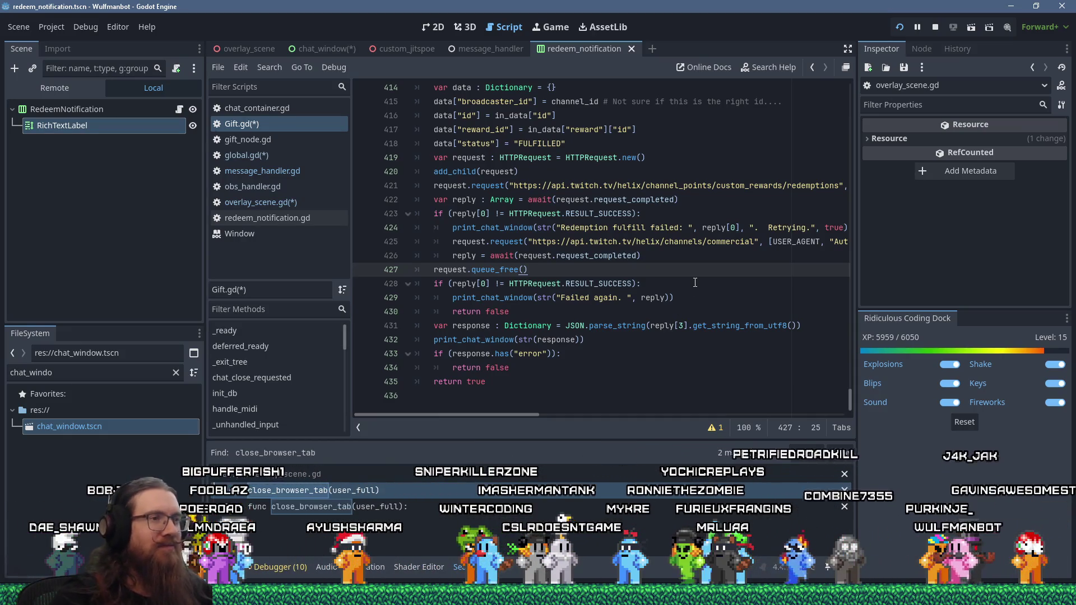
mouse_move(655, 300)
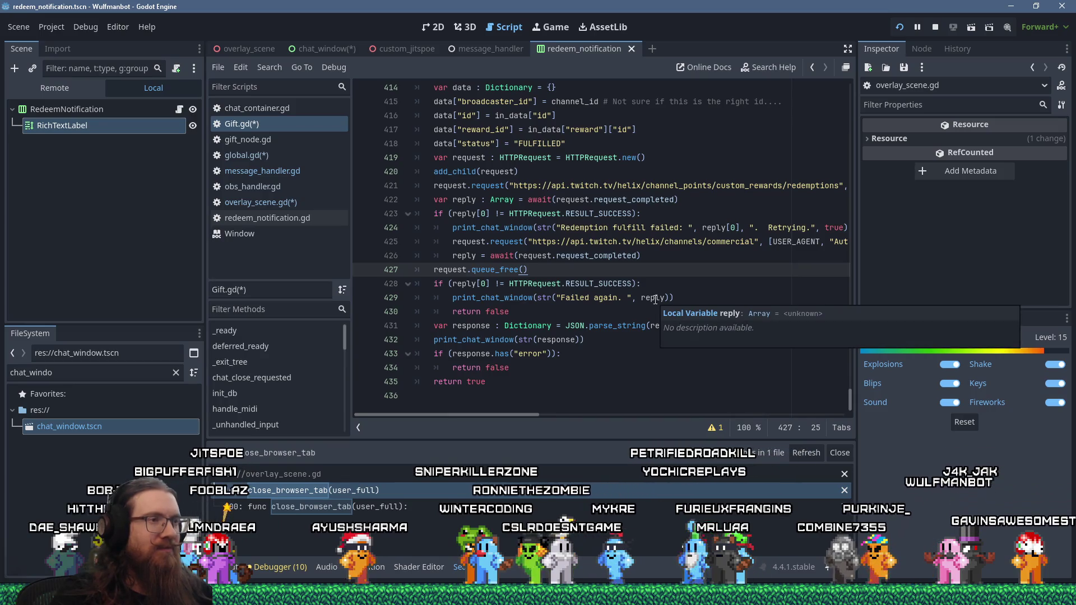
scroll(574, 345, up, 2)
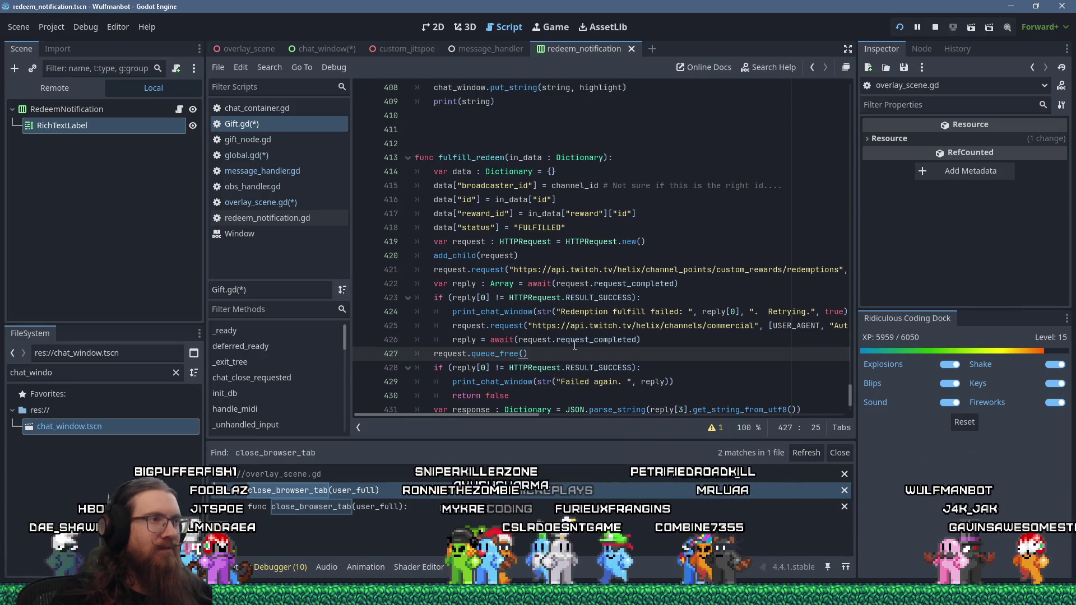
scroll(574, 345, down, 2)
mouse_move(574, 345)
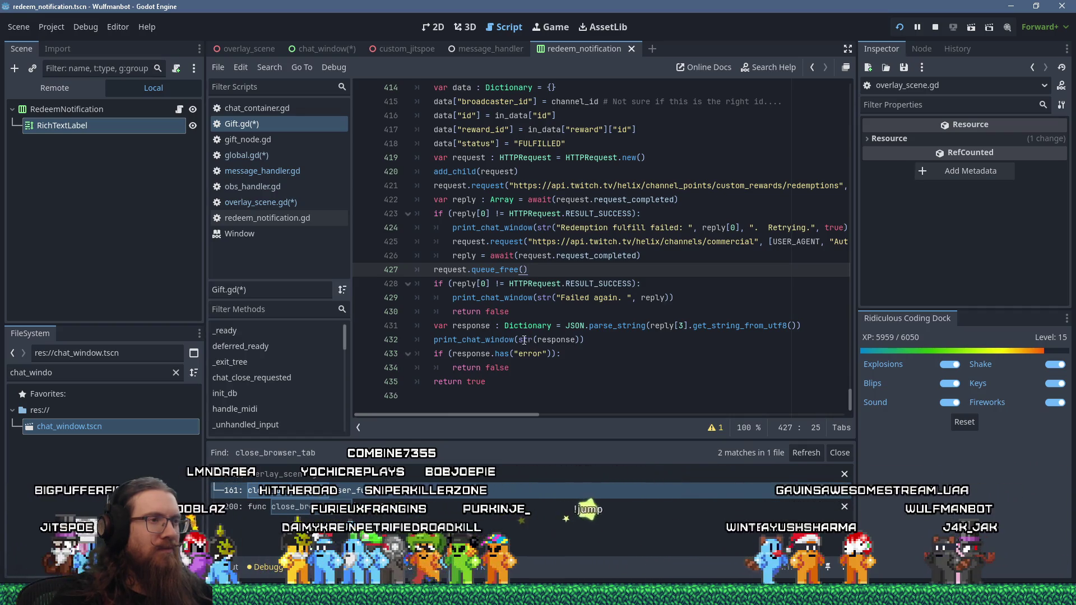
click(498, 341)
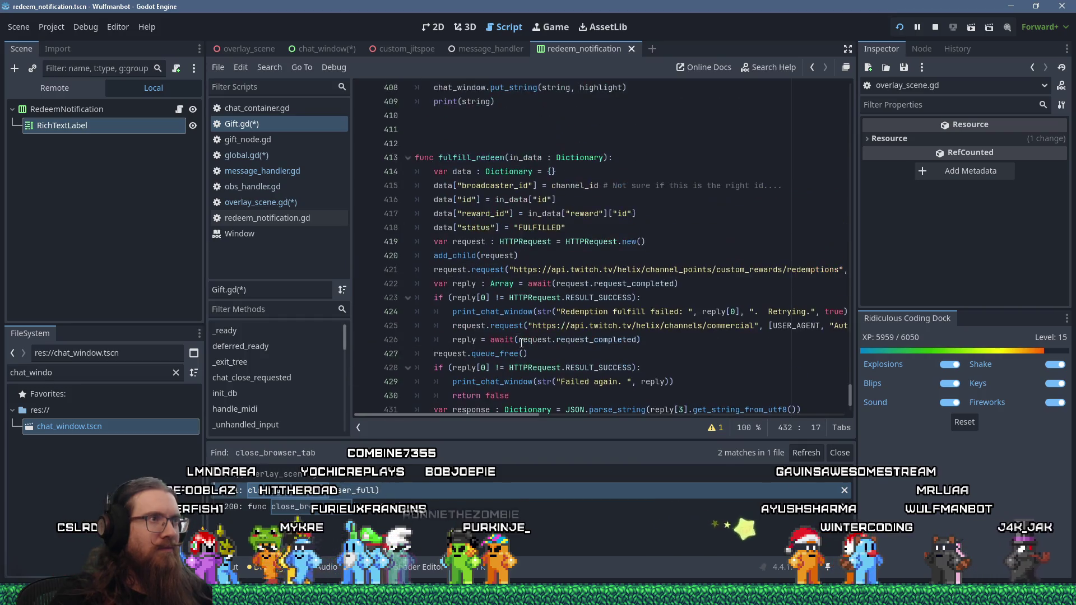
scroll(519, 343, up, 1)
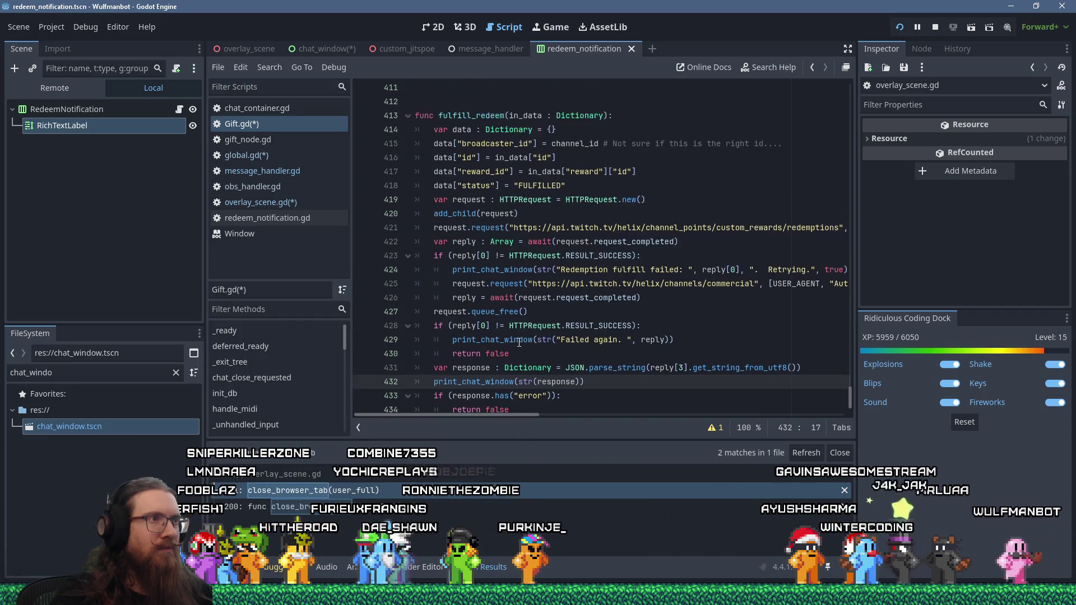
click(624, 118)
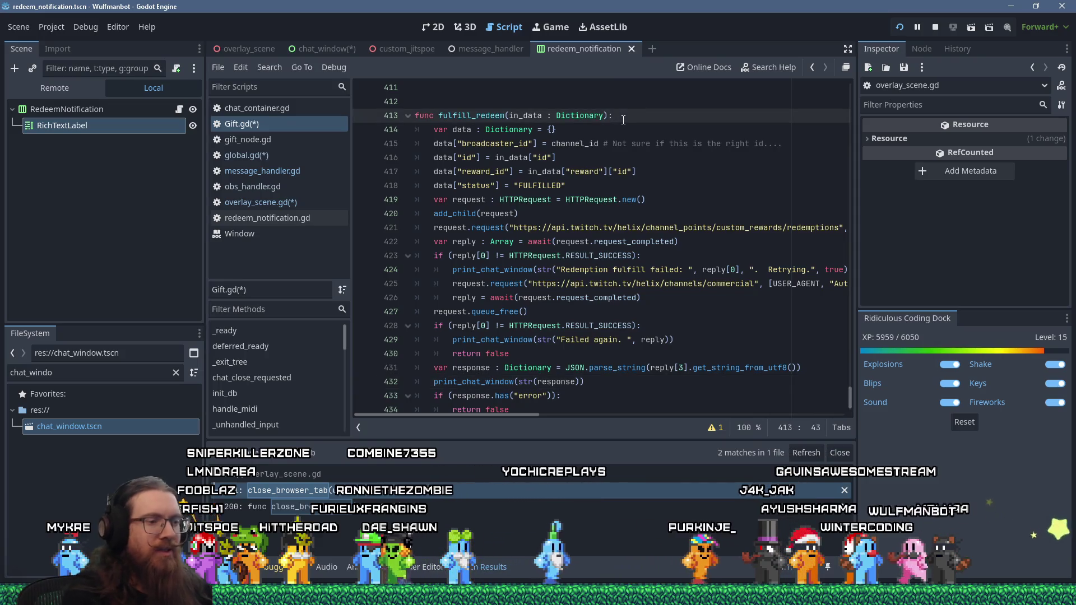
Step: Paste the fulfill_redeem declaration line at the end of the Notepad notes, then return to Godot
key(shift+Home)
key(ctrl+c)
key(alt+Tab)
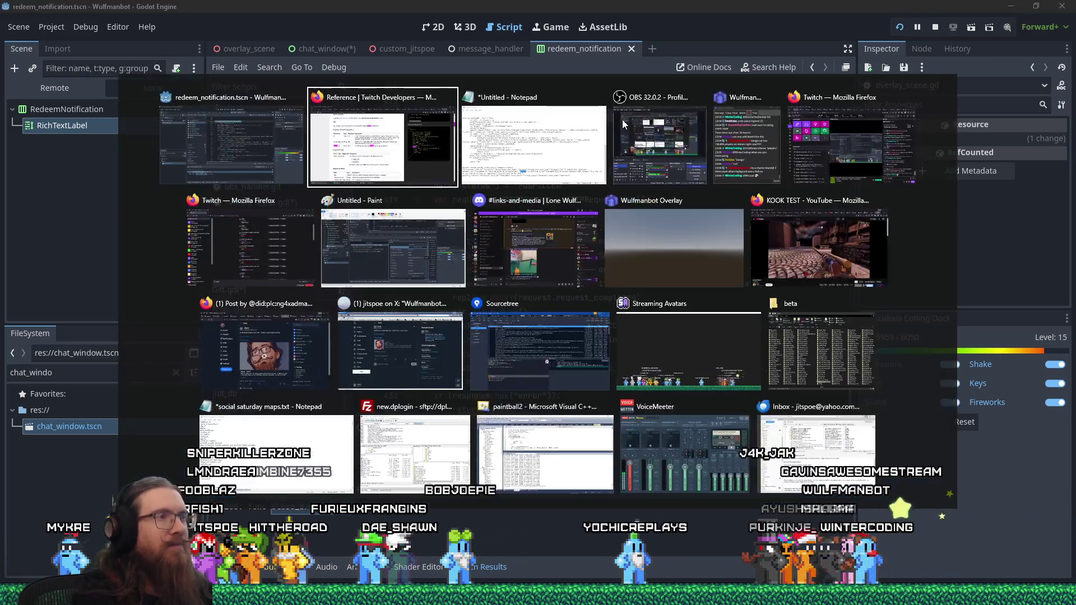
key(alt+Tab)
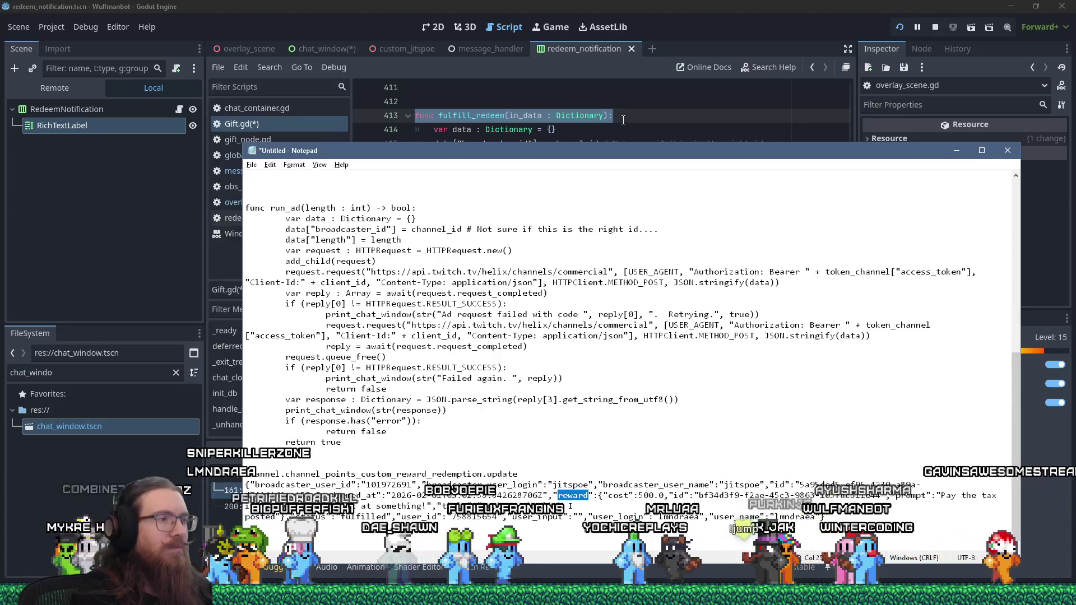
key(ctrl+v)
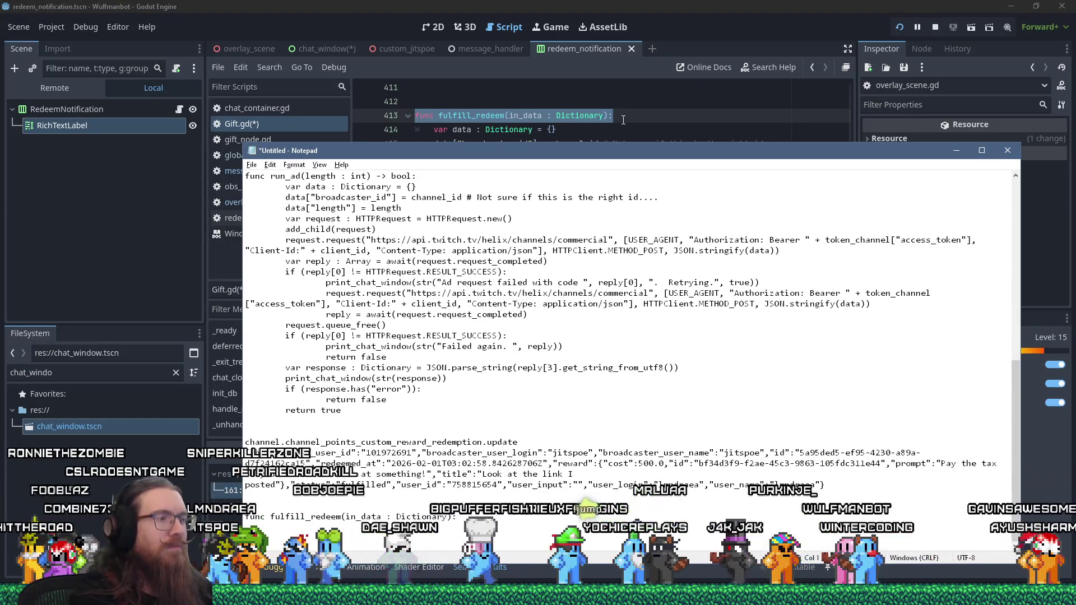
key(alt+Tab)
click(589, 144)
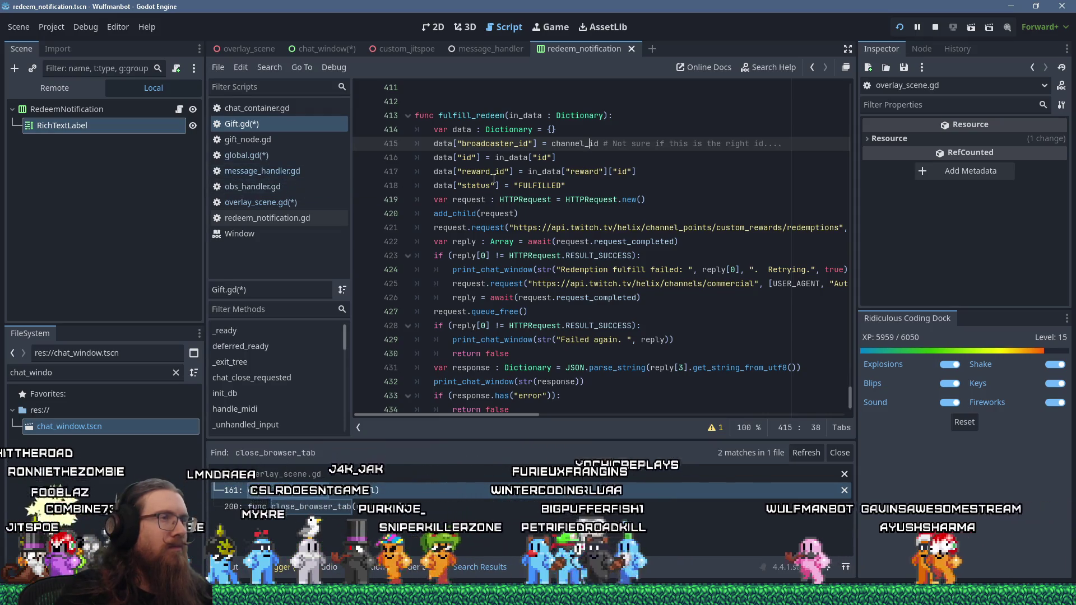
Step: In global.gd, add a fulfill_redeem(in_data) function calling gift.fulfill_redeem(in_data), and save
click(267, 159)
key(Return)
key(shift+Insert)
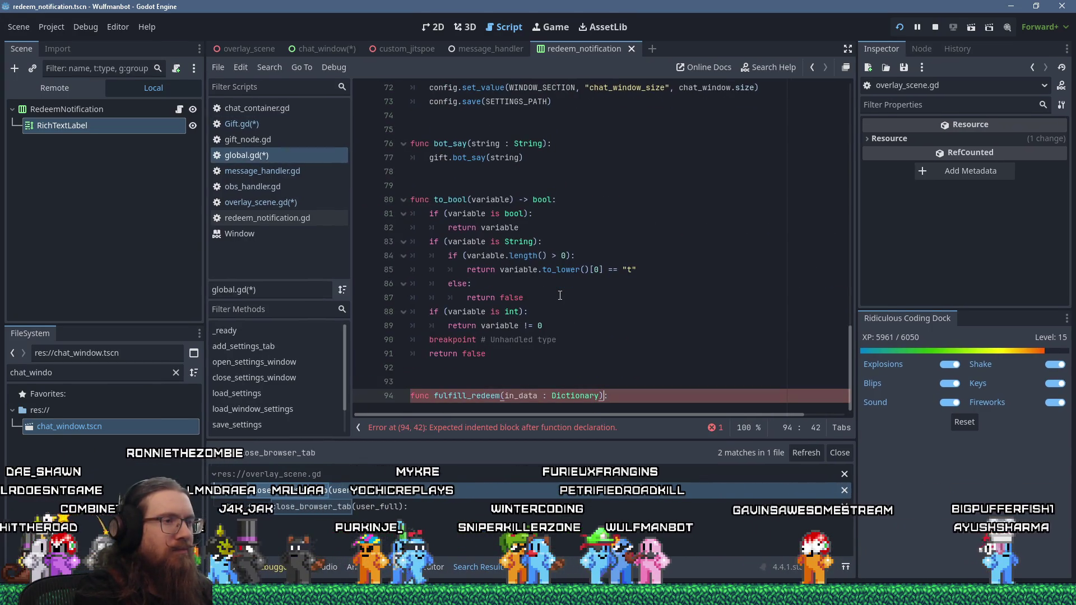
text(:)
key(Return)
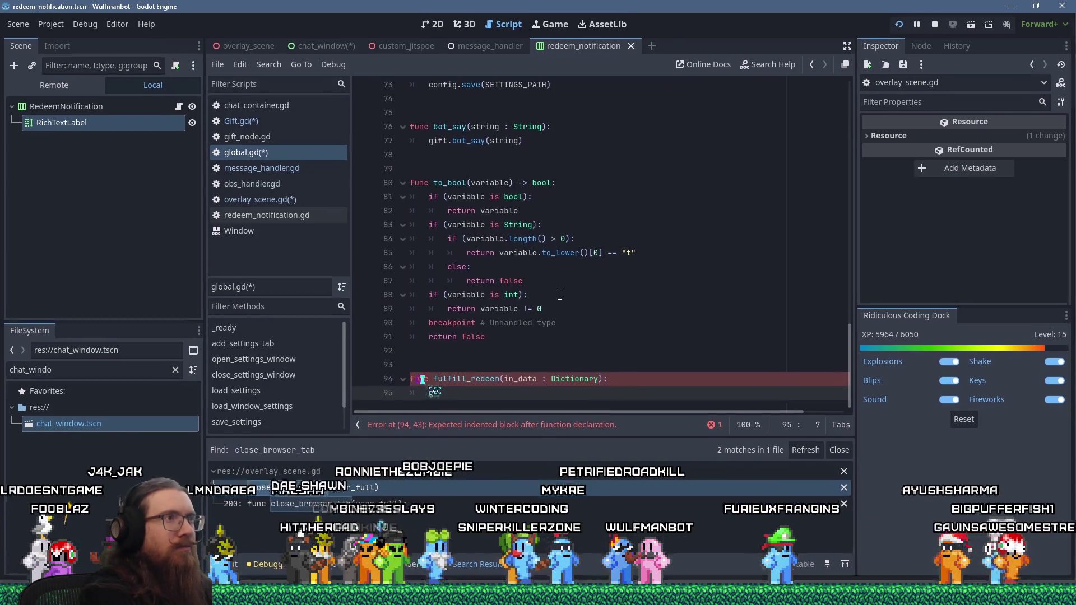
text(gift.fulfill_redeem)
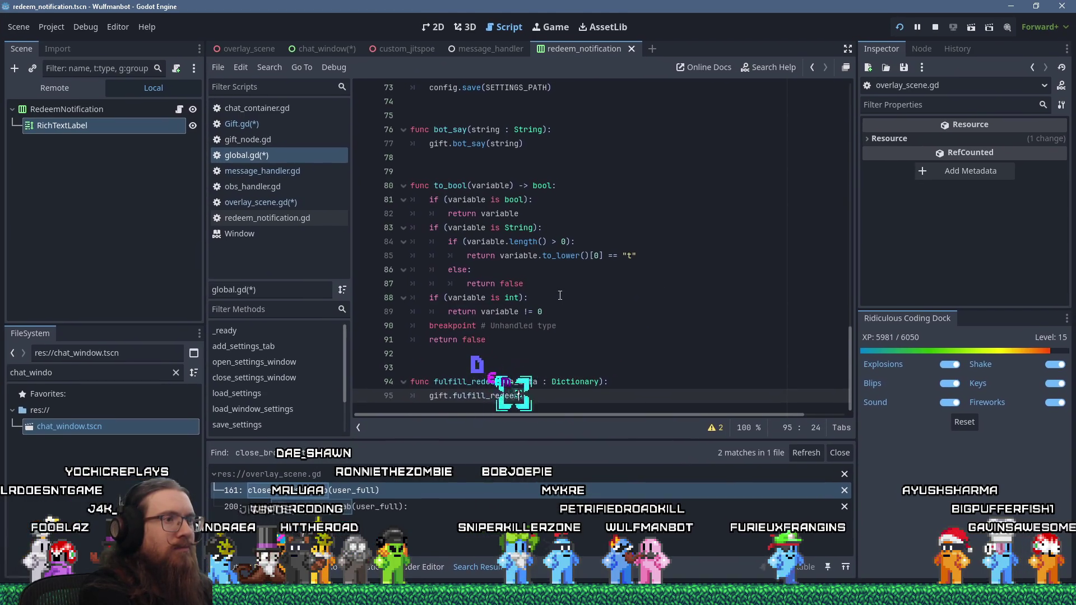
text((in_data)
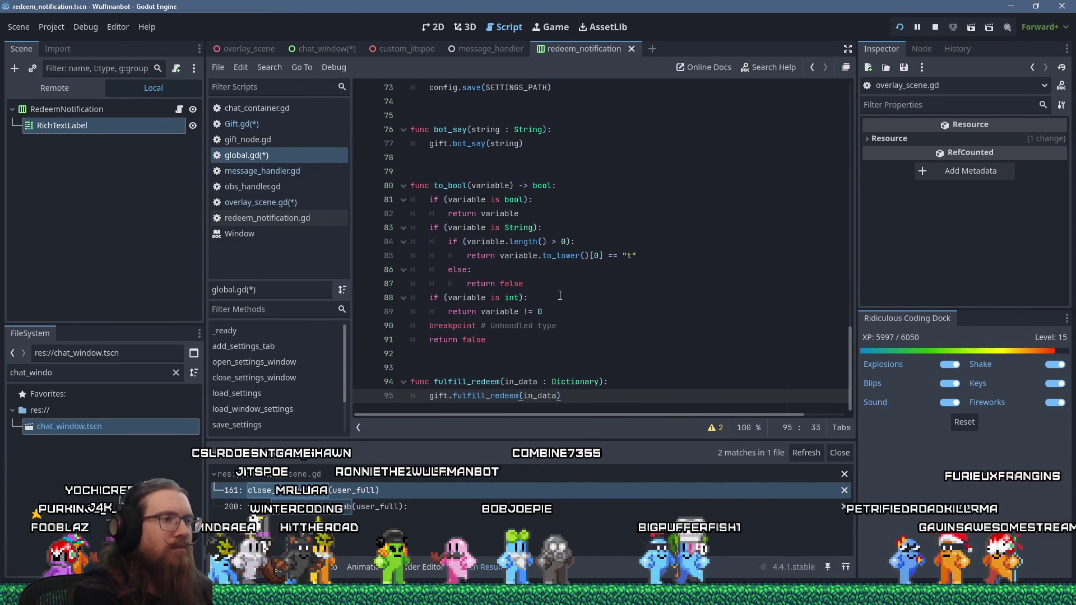
key(Return)
key(Return)
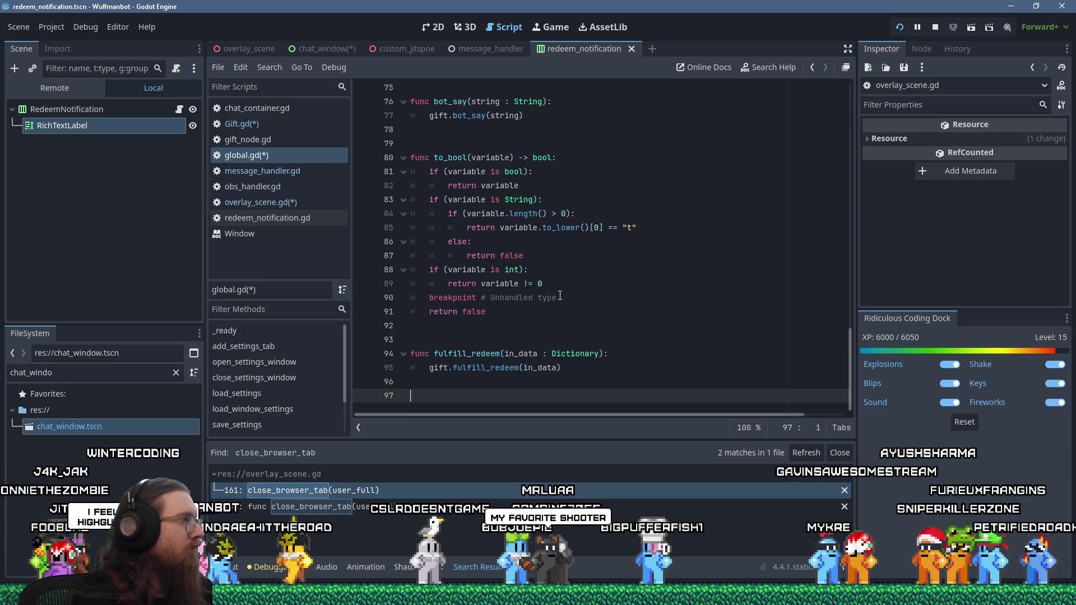
key(ctrl+s)
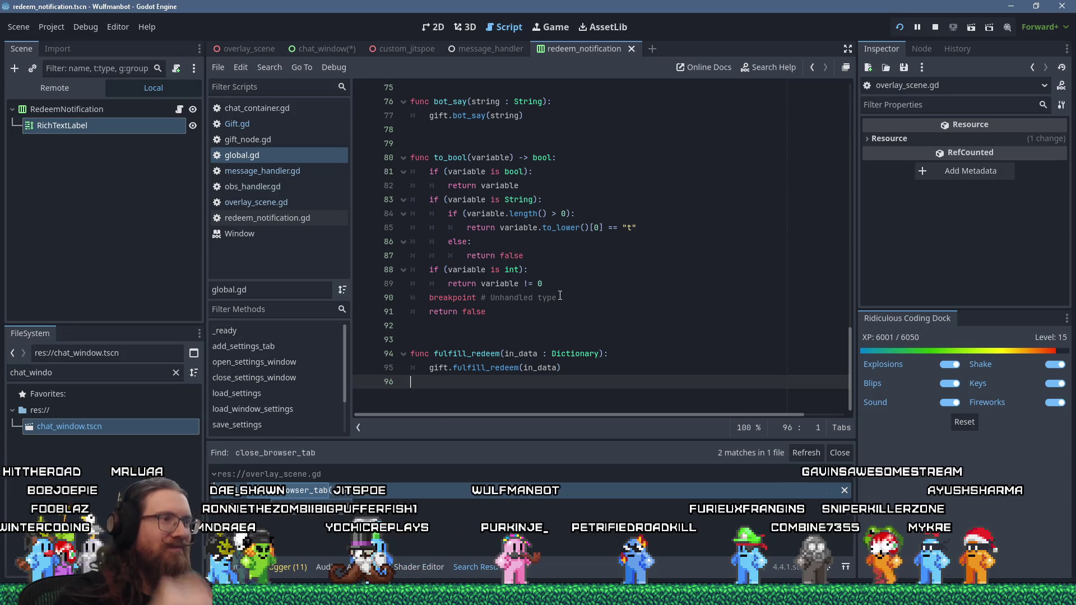
Step: Copy the fulfill_redeem name from line 95 of global.gd
double_click(491, 368)
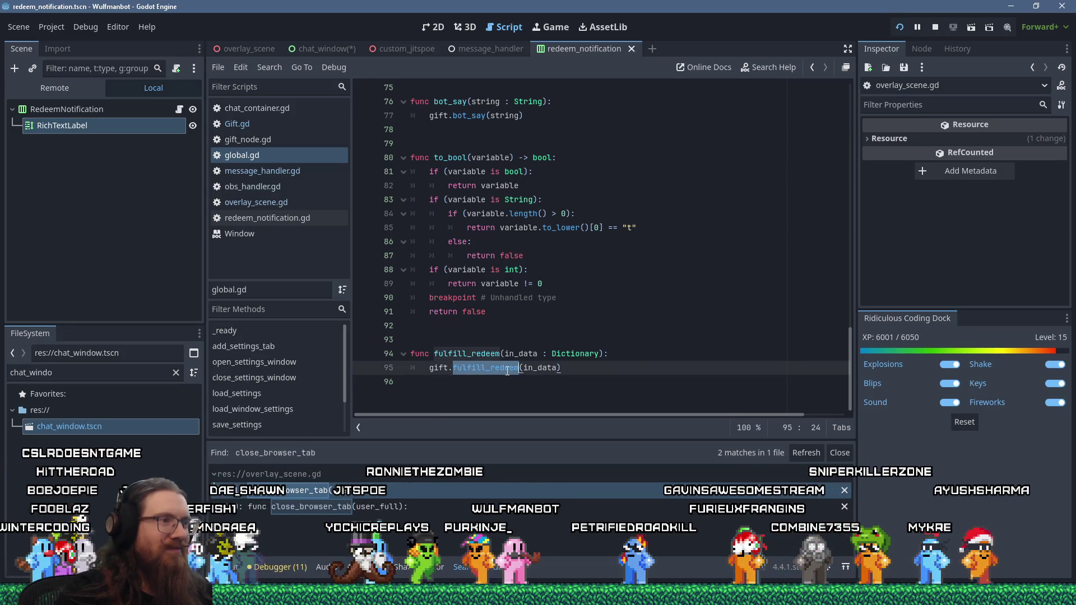
right_click(507, 369)
click(544, 402)
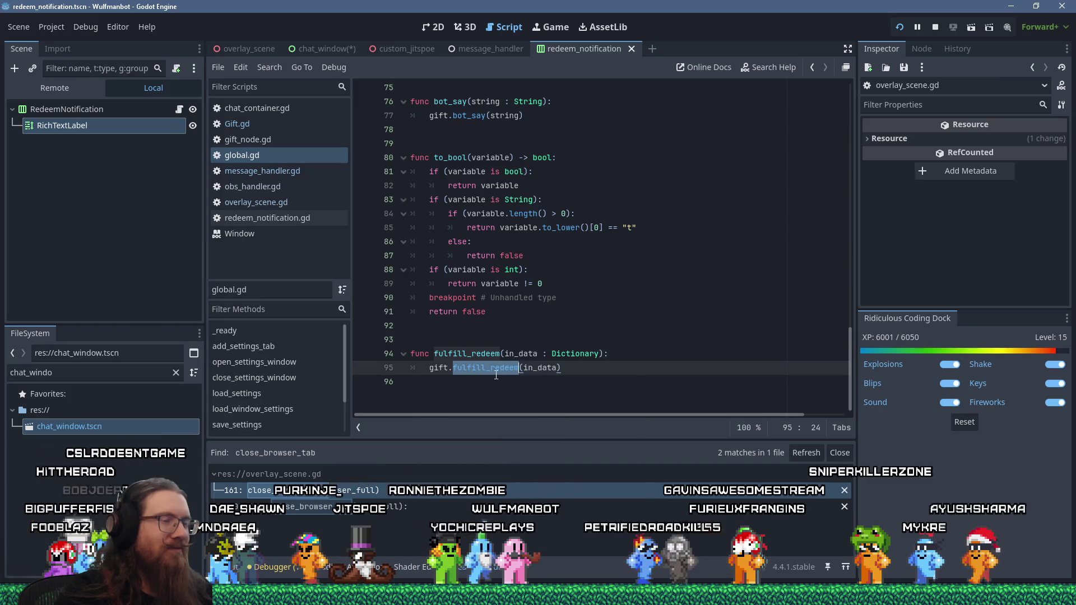
Step: Switch via message_handler.gd to overlay_scene.gd and place the caret on the addacube call
click(287, 168)
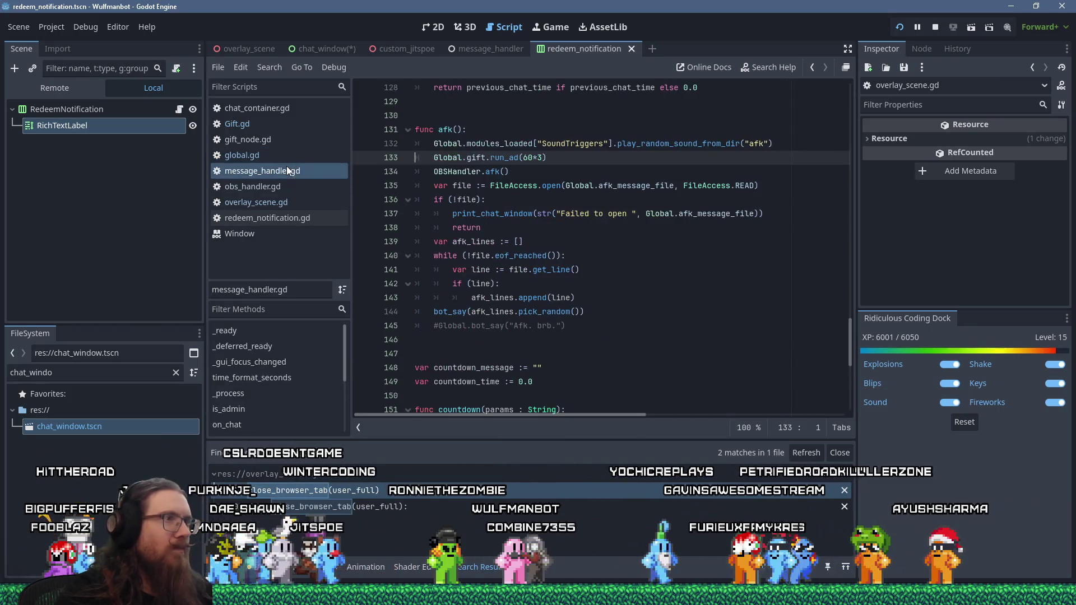
scroll(552, 234, up, 1)
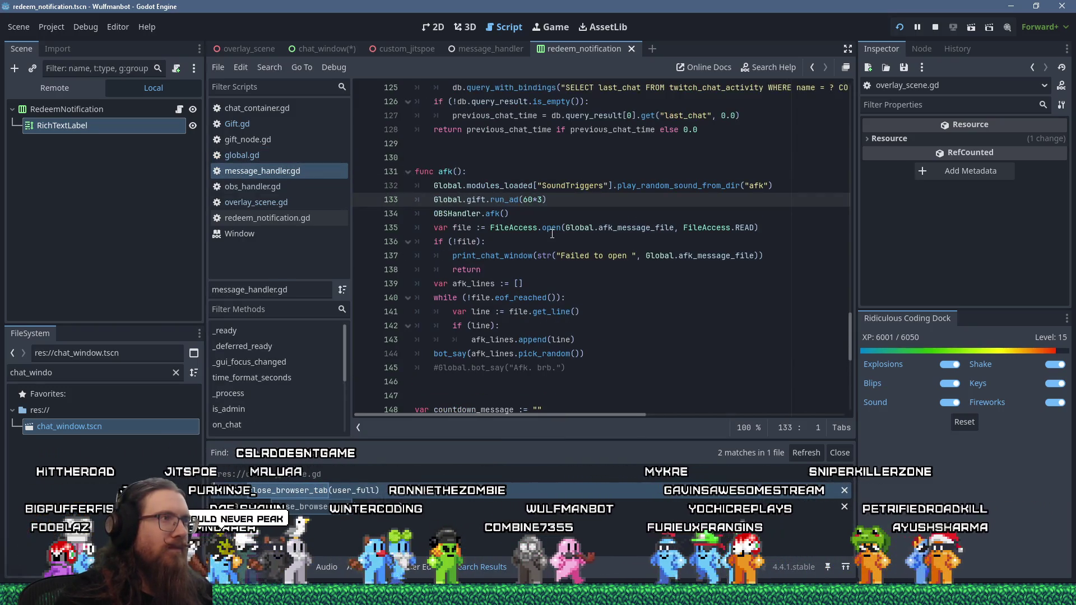
click(271, 68)
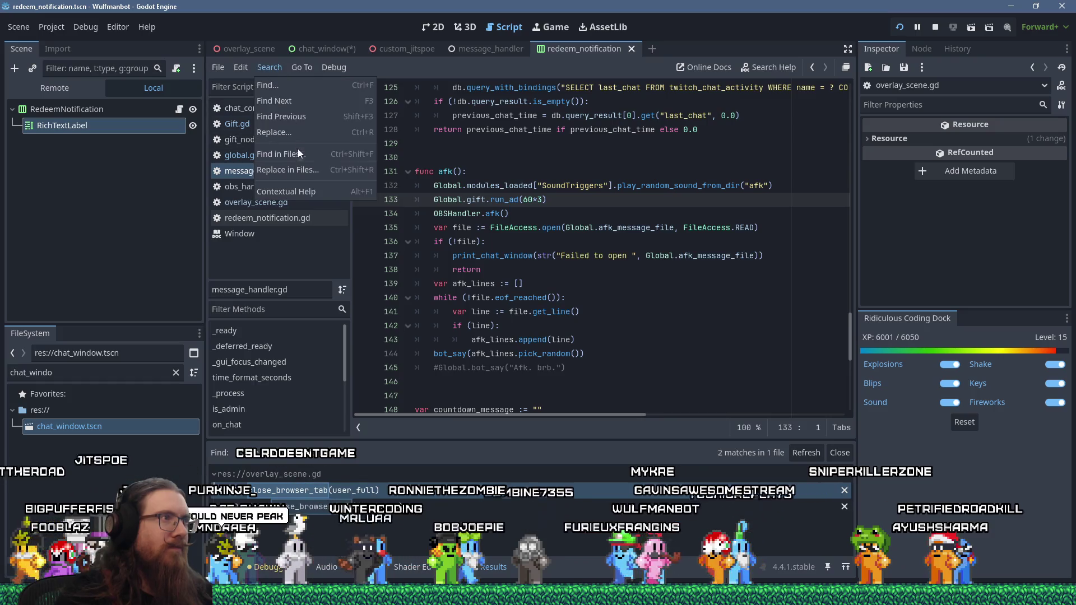
click(260, 65)
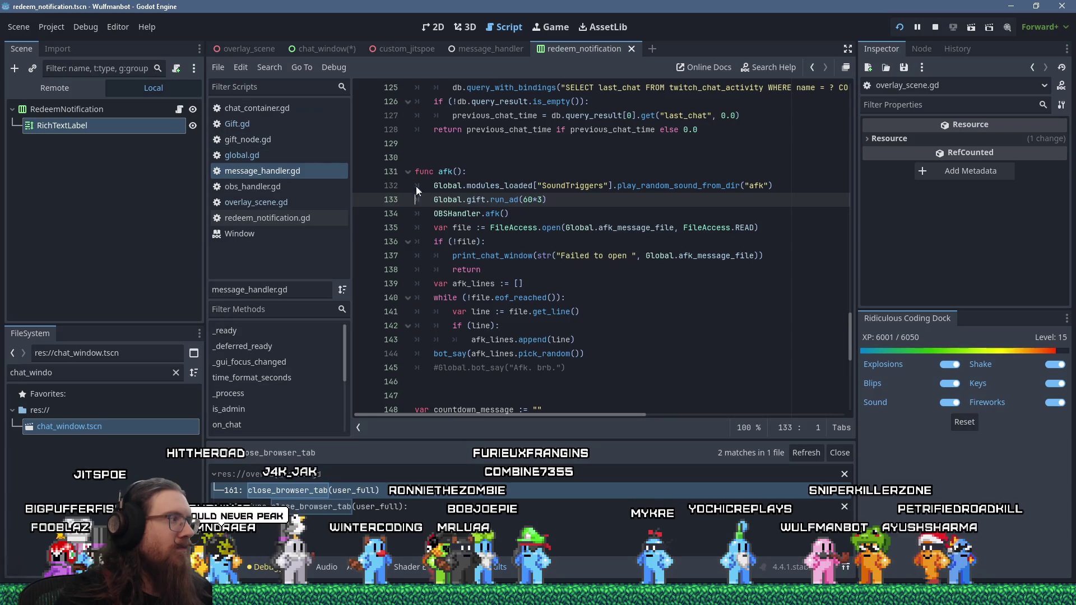
scroll(516, 215, down, 4)
scroll(516, 215, up, 2)
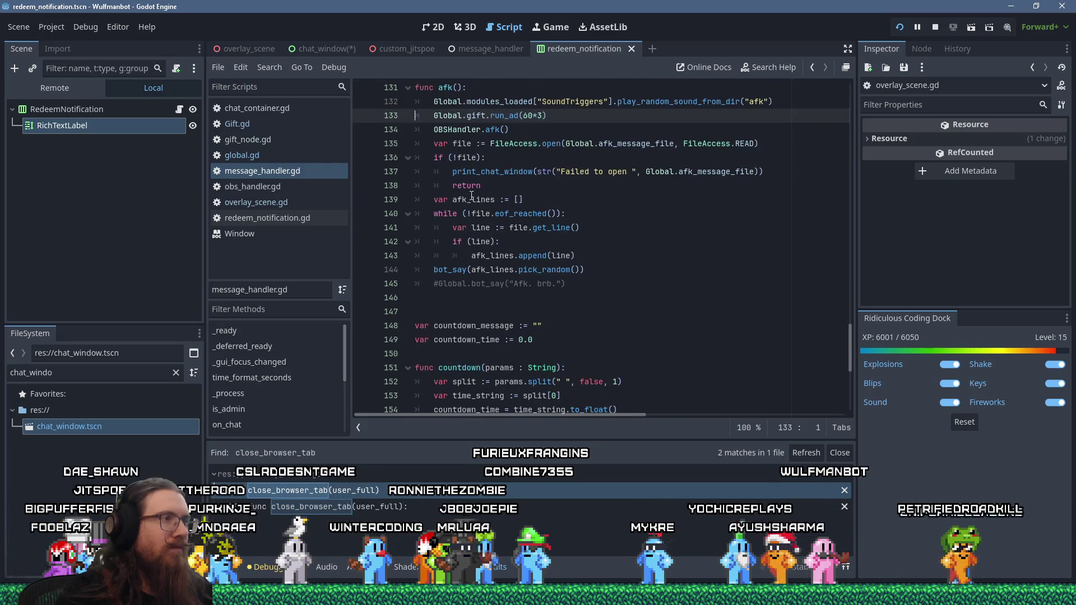
click(274, 203)
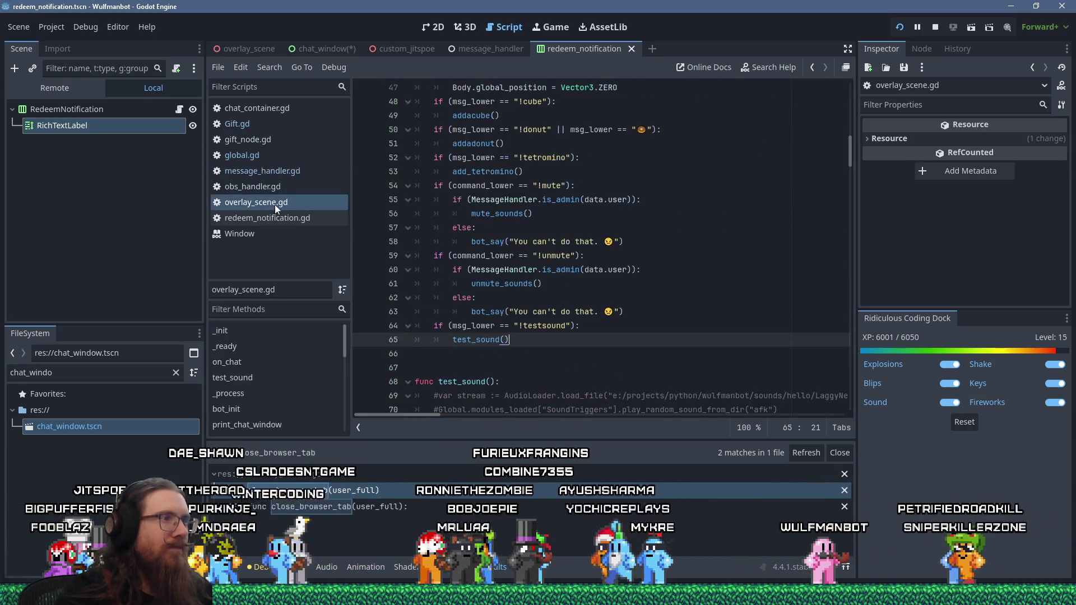
scroll(593, 301, up, 4)
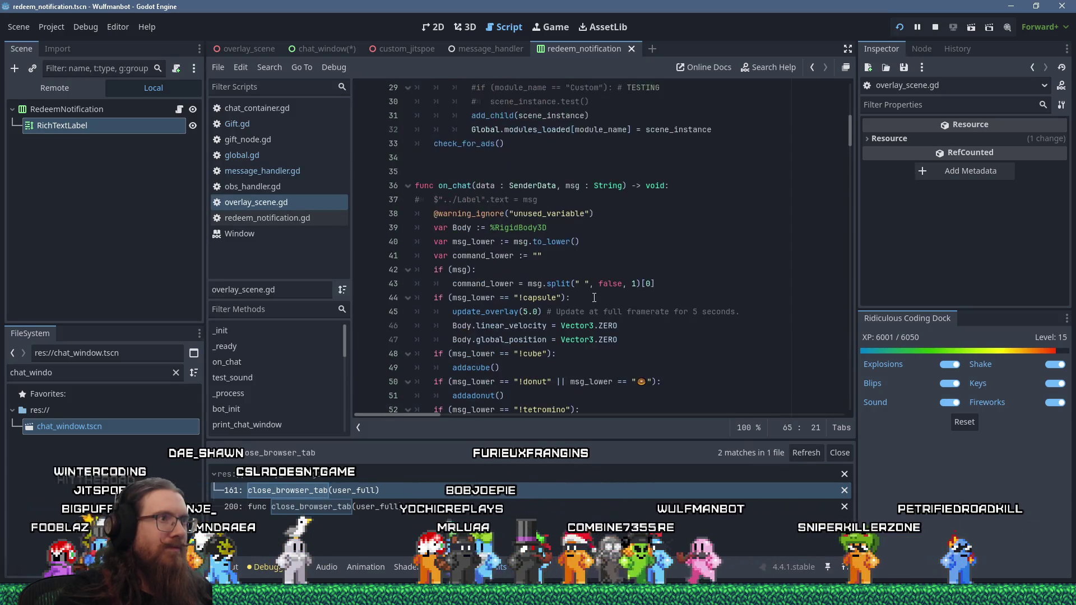
scroll(593, 298, down, 8)
scroll(645, 263, up, 7)
click(665, 246)
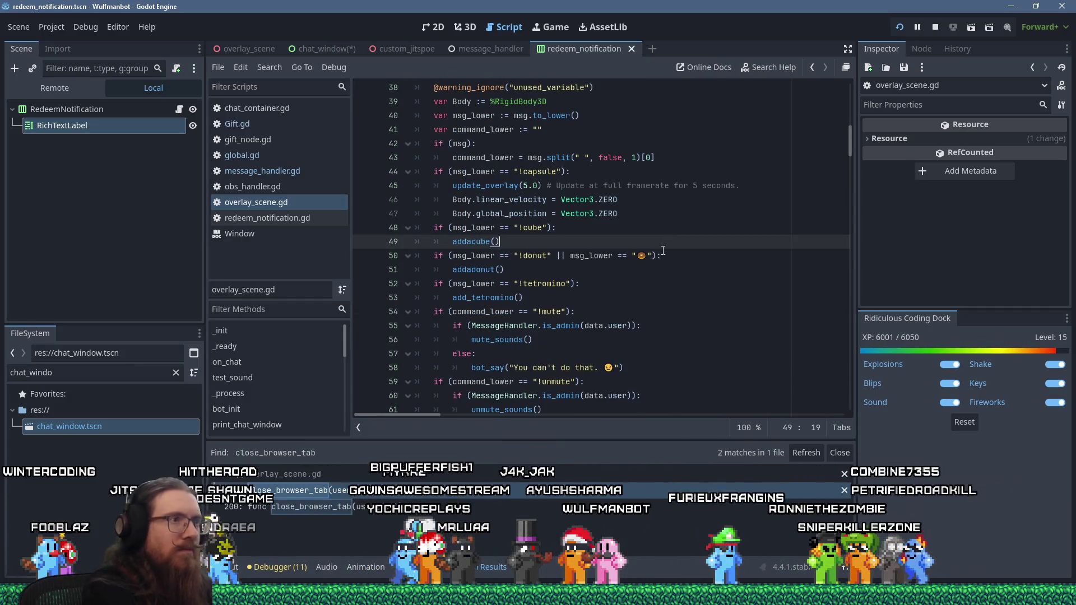
Step: Copy the Global.fulfill_redeem(data) line from the Cubes case into the Retro TTS and TTS cases
key(ctrl+f)
text(addacube)
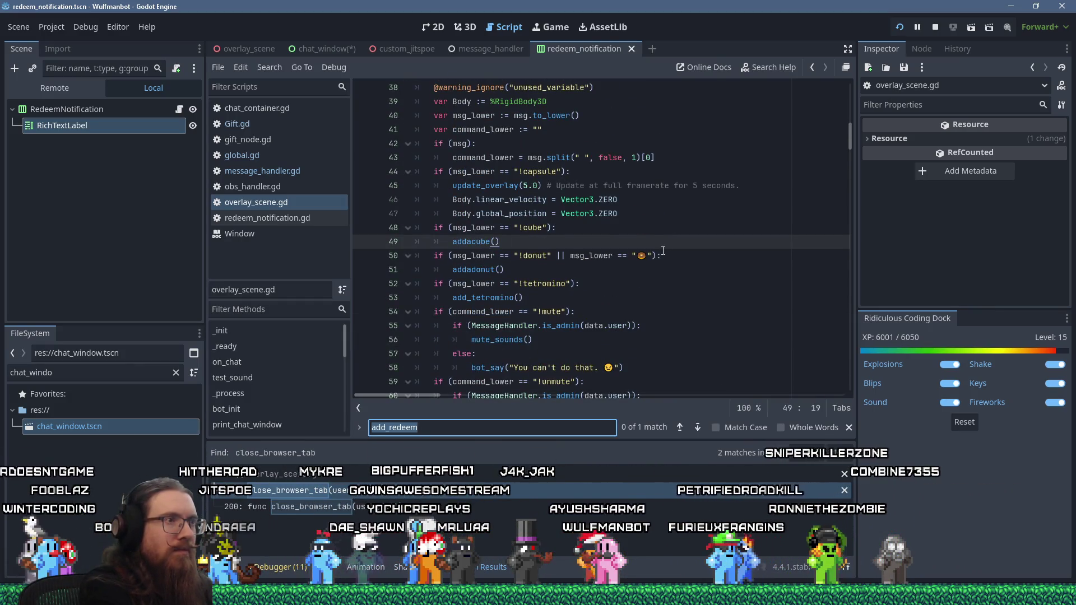
key(Return)
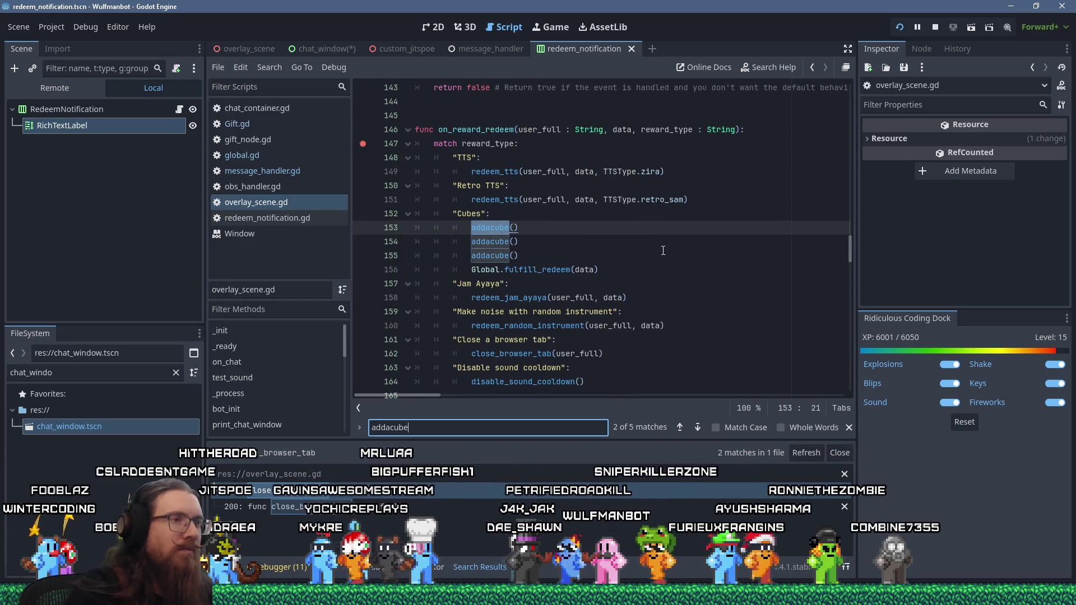
click(625, 273)
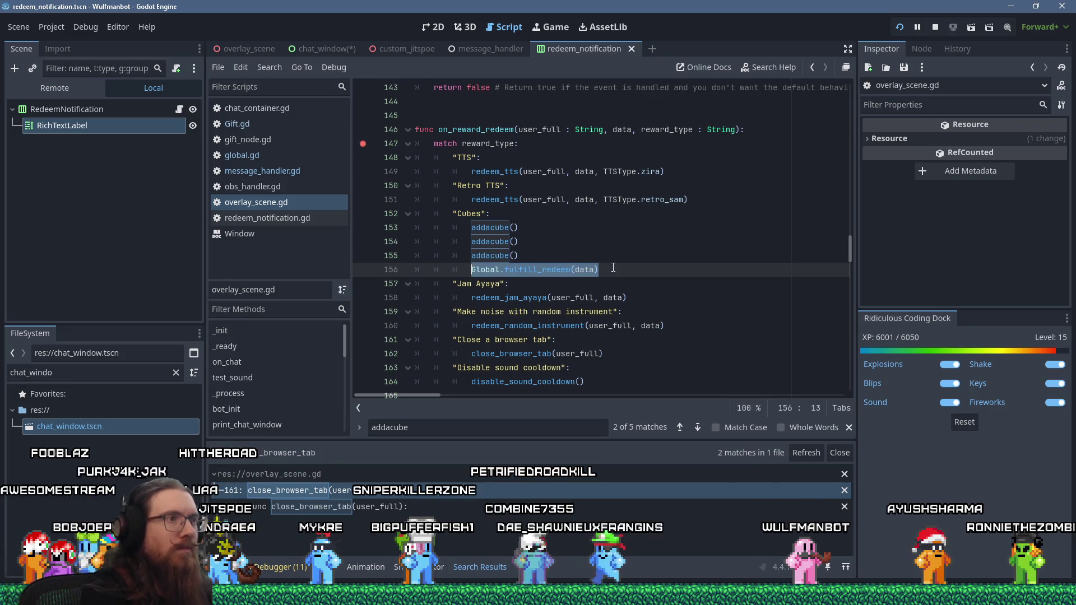
key(Up)
key(Up)
key(Up)
key(Down)
key(End)
key(Return)
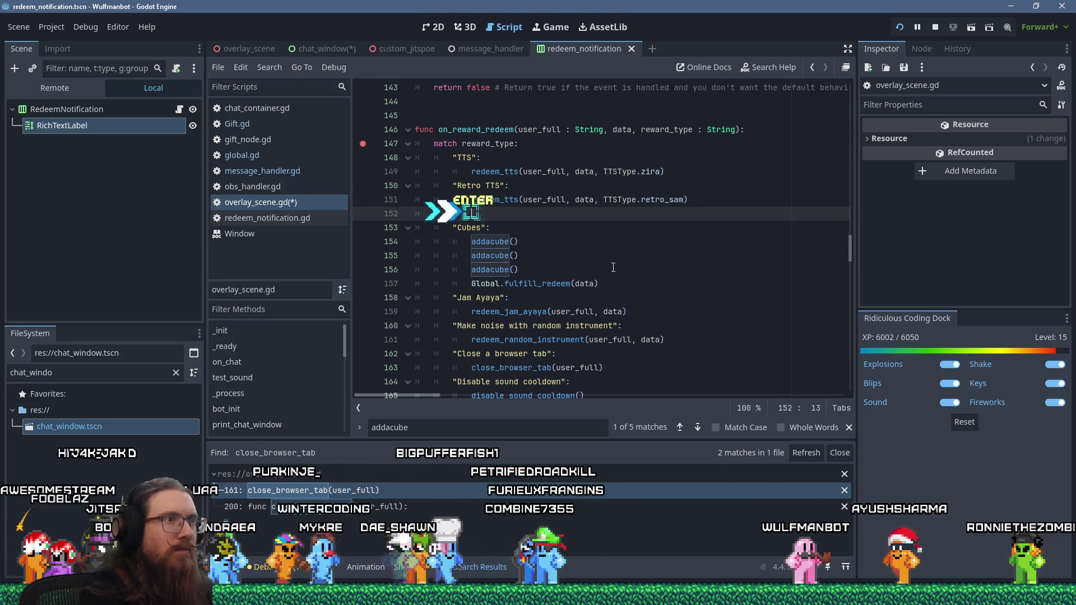
key(shift+Insert)
key(Up)
key(Up)
key(Up)
key(Return)
key(shift+Insert)
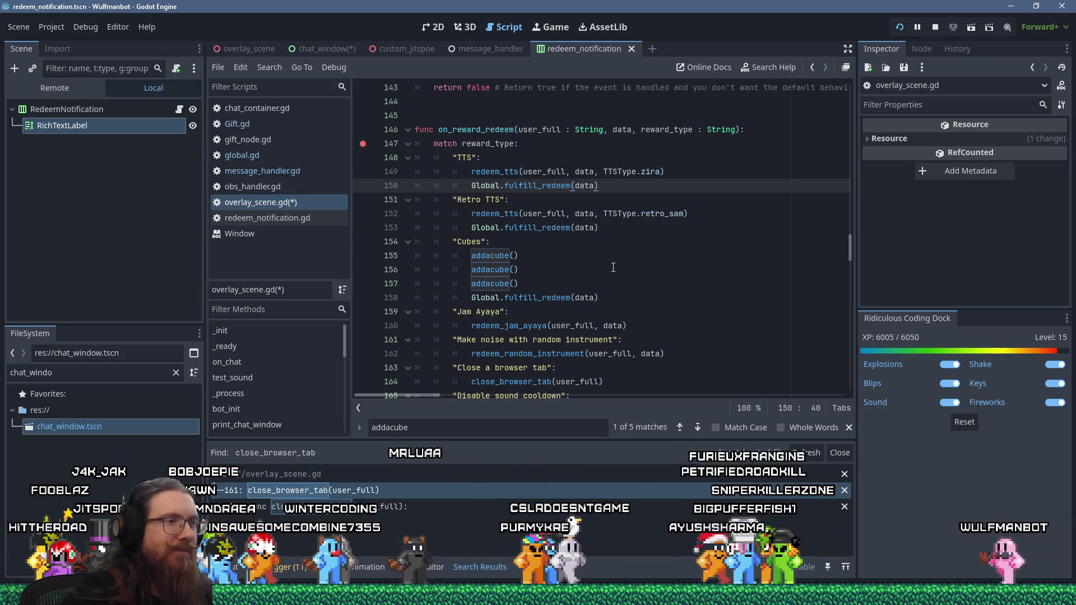
Step: Add Global.fulfill_redeem(data) below disable_sound_cooldown in the Disable sound cooldown case
scroll(608, 299, down, 1)
scroll(608, 299, down, 1)
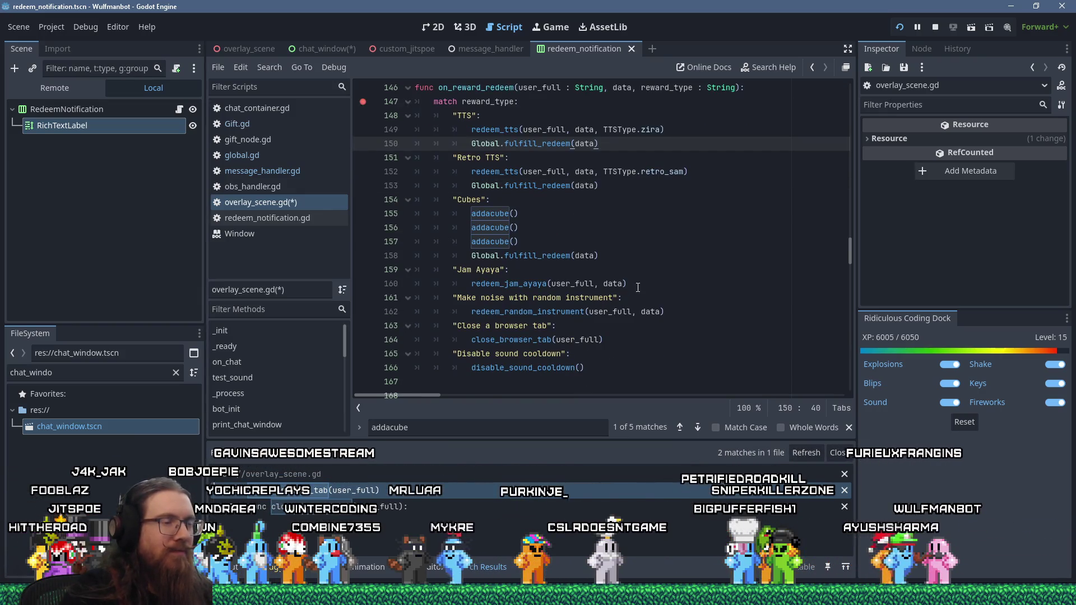
click(668, 288)
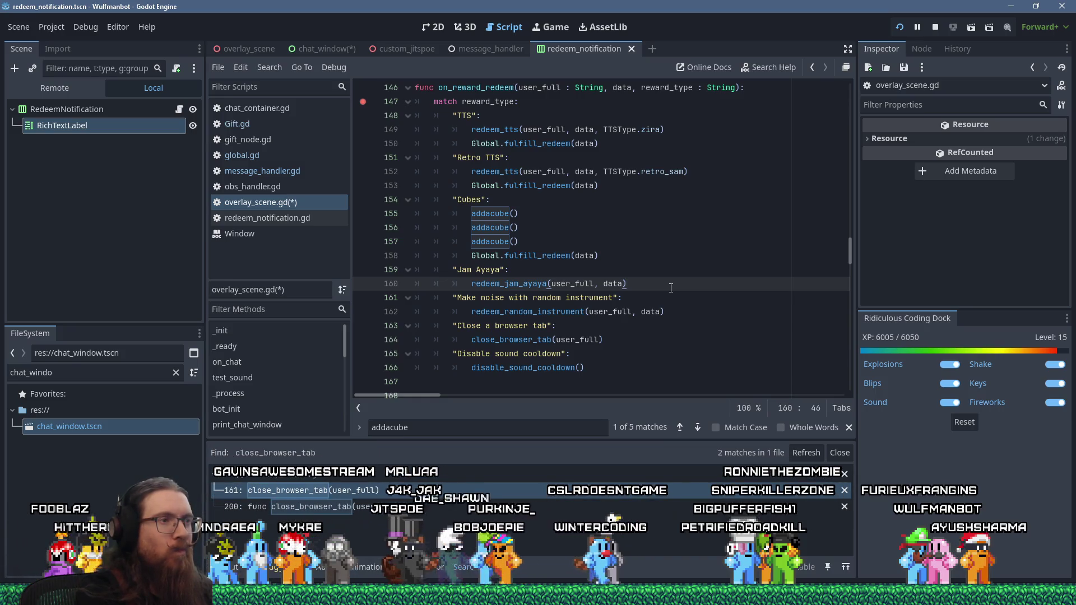
key(Down)
key(Down)
key(Down)
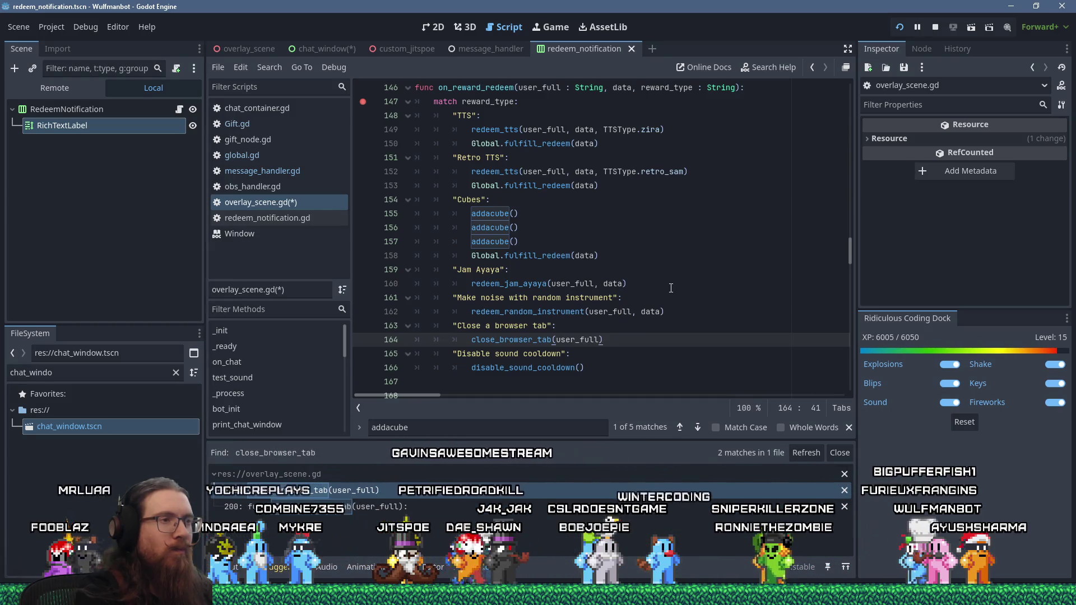
key(Down)
key(Down)
key(Return)
text(Global.fulfill_redeem(data))
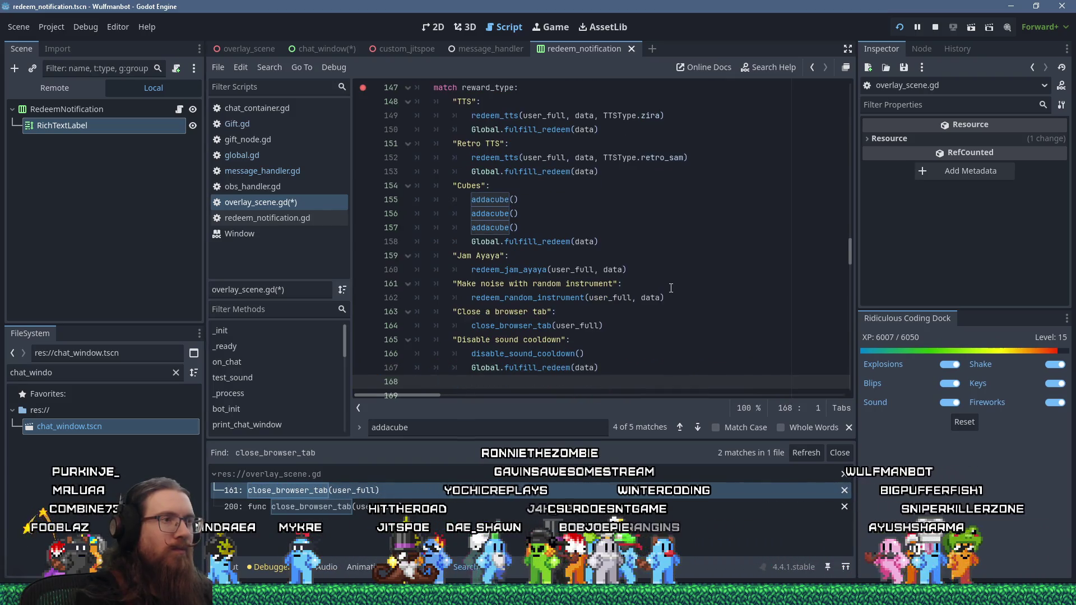
key(Up)
key(Up)
key(Up)
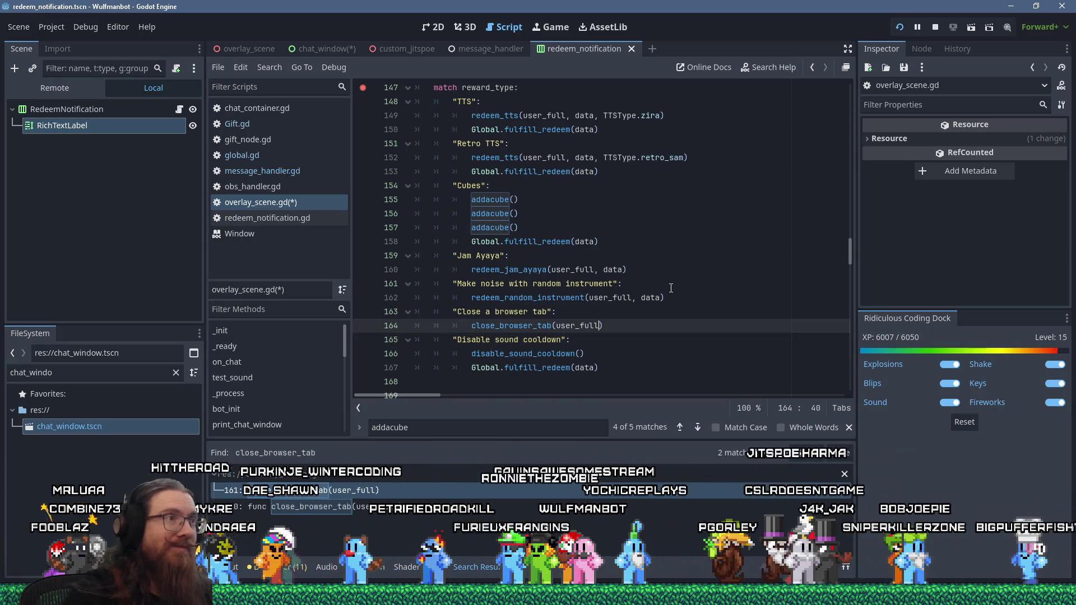
scroll(671, 288, up, 2)
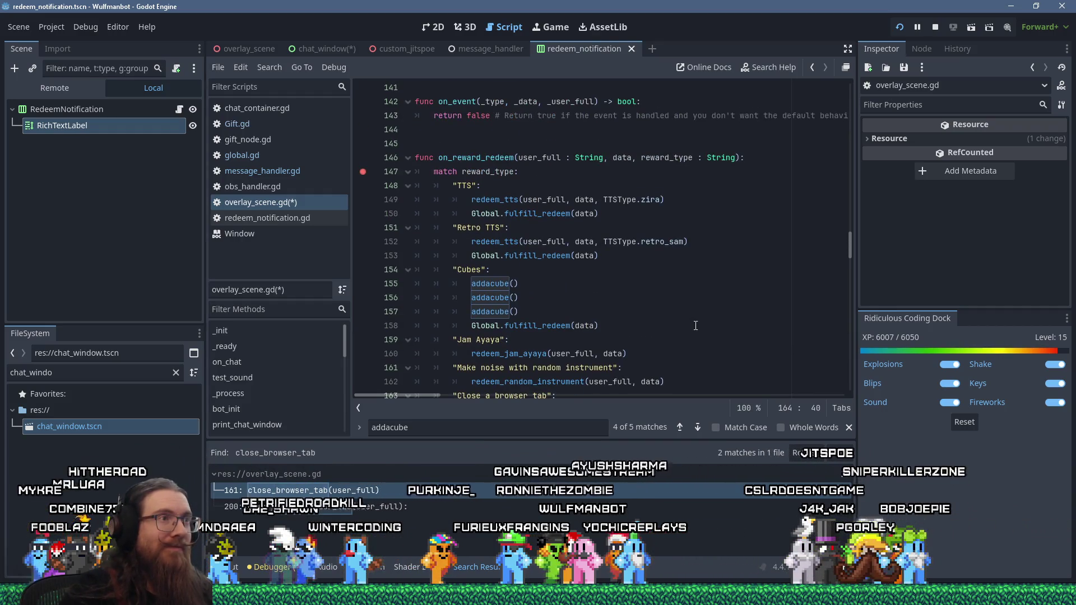
Step: Search all scripts for on_reward_redeem, check Gift.gd line 220, then open its overlay_scene.gd definition
double_click(482, 158)
click(269, 67)
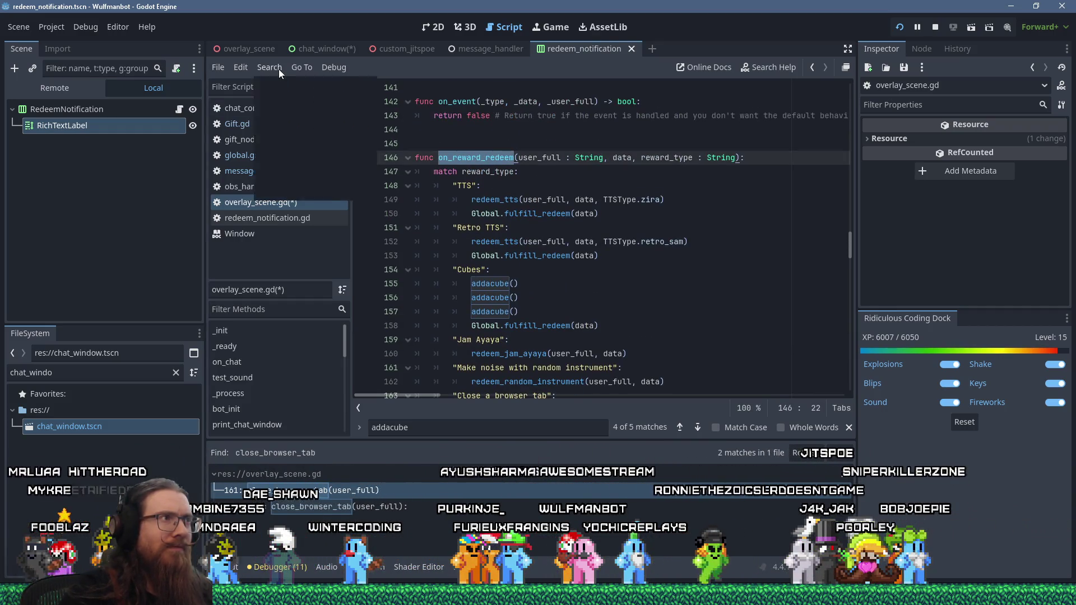
click(297, 154)
click(557, 345)
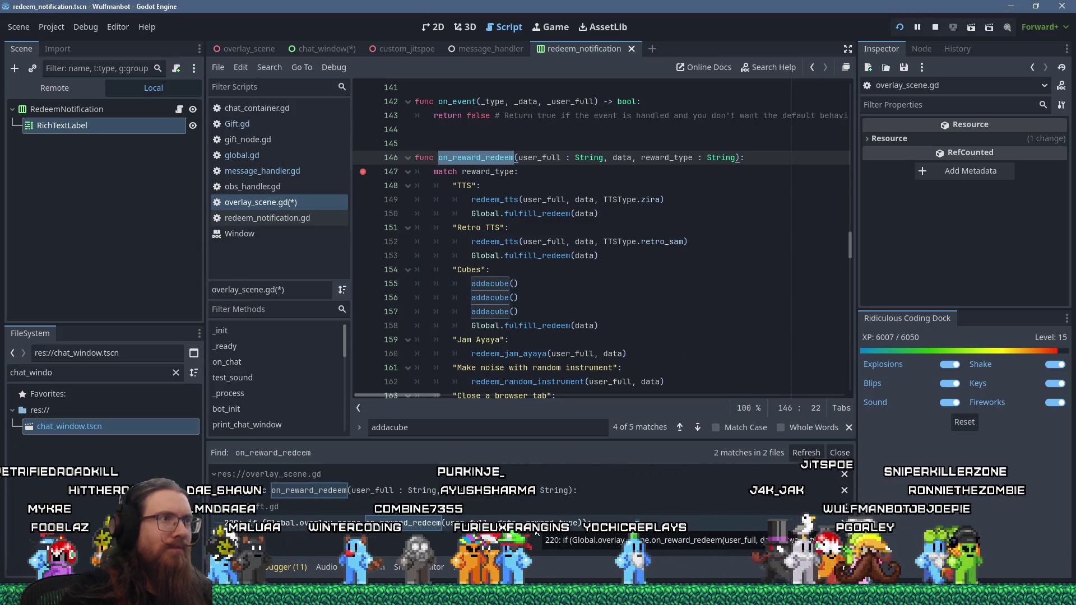
scroll(552, 332, down, 4)
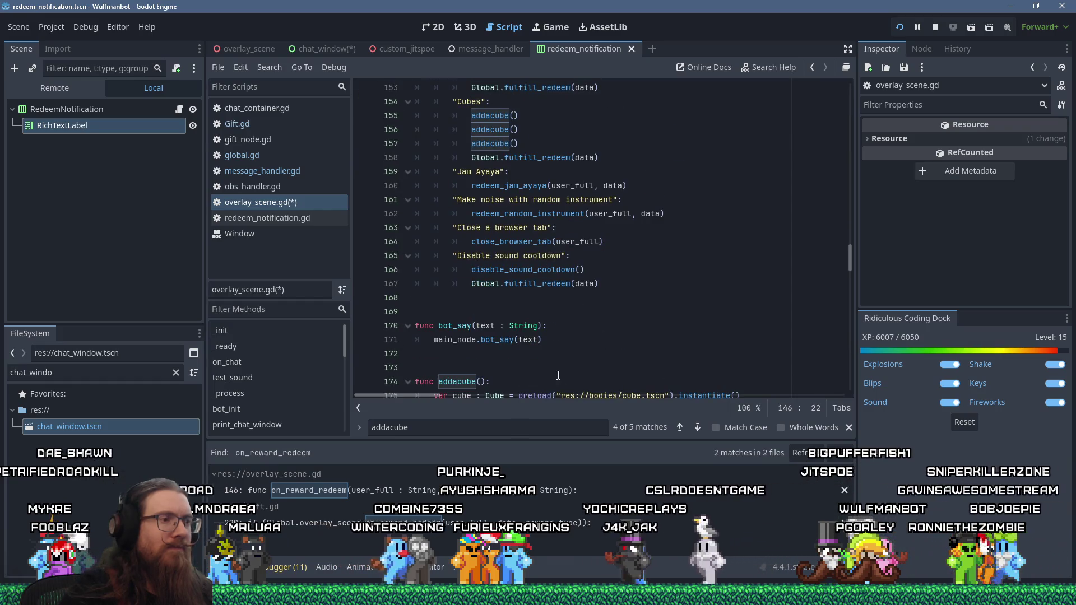
click(547, 529)
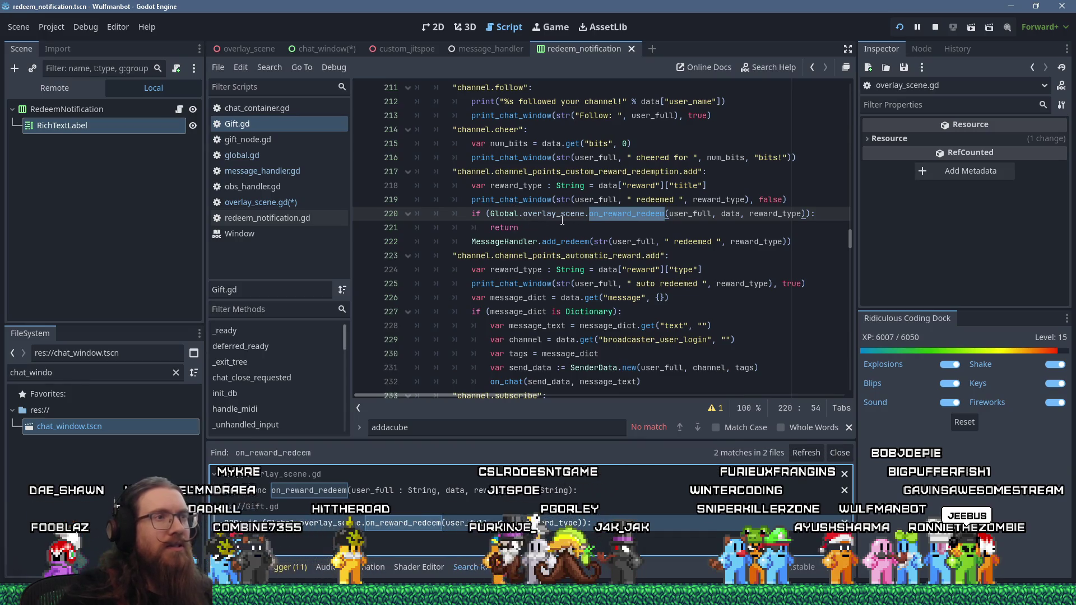
ctrl+click(628, 214)
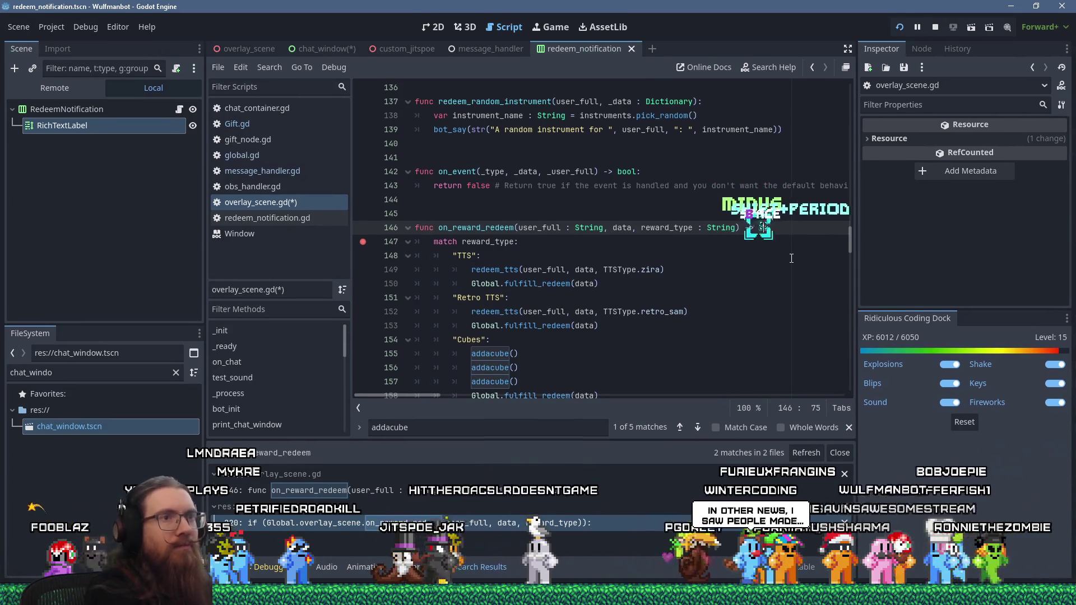
Step: Give on_reward_redeem a bool return type and add return true to the TTS and Retro TTS cases
text(ool:)
click(557, 293)
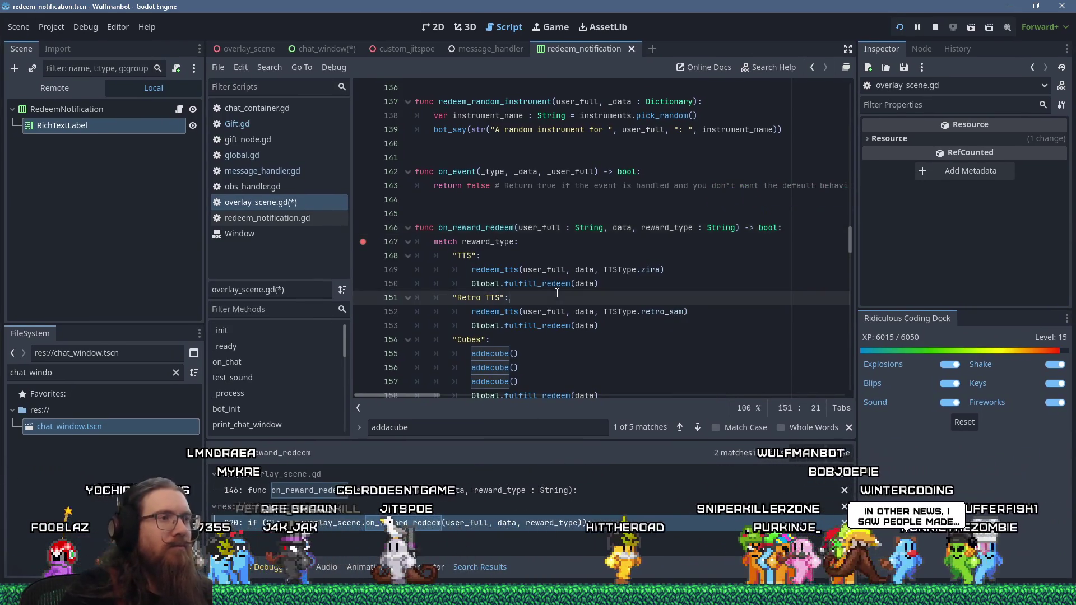
click(613, 286)
key(Return)
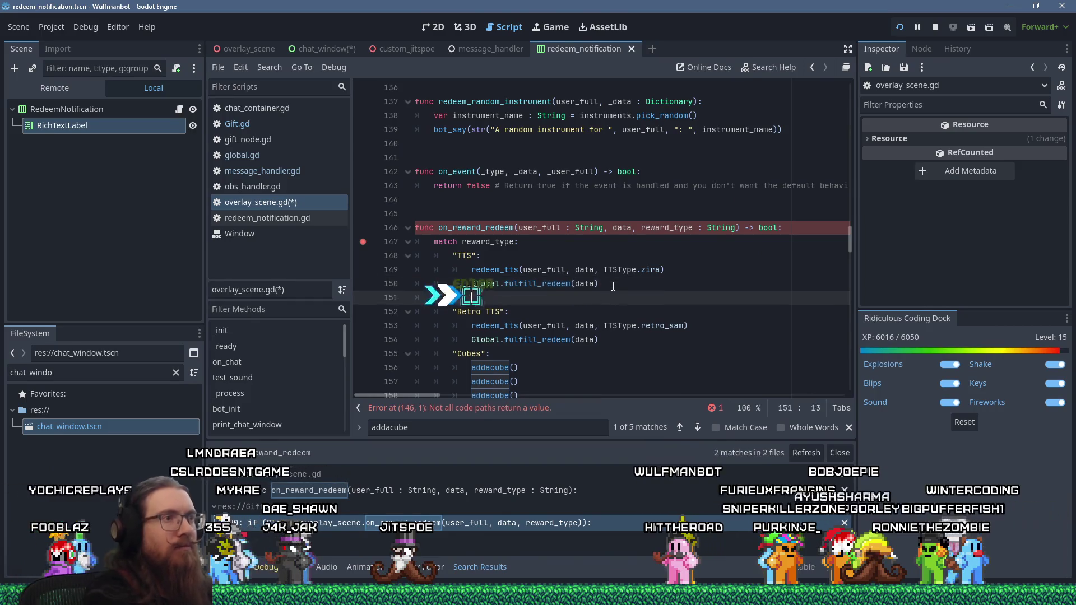
text(return true)
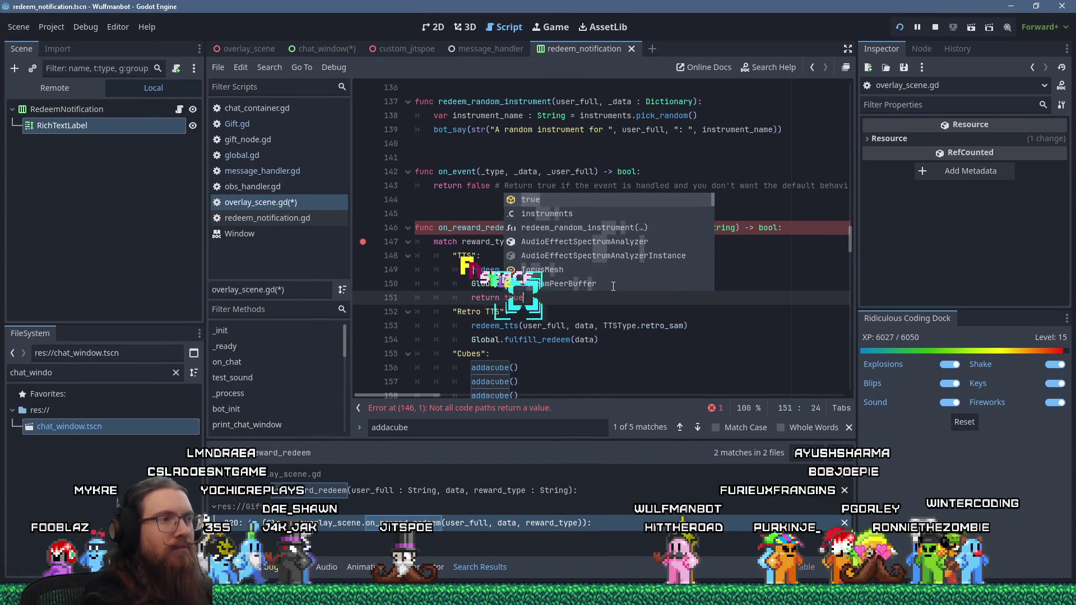
key(Escape)
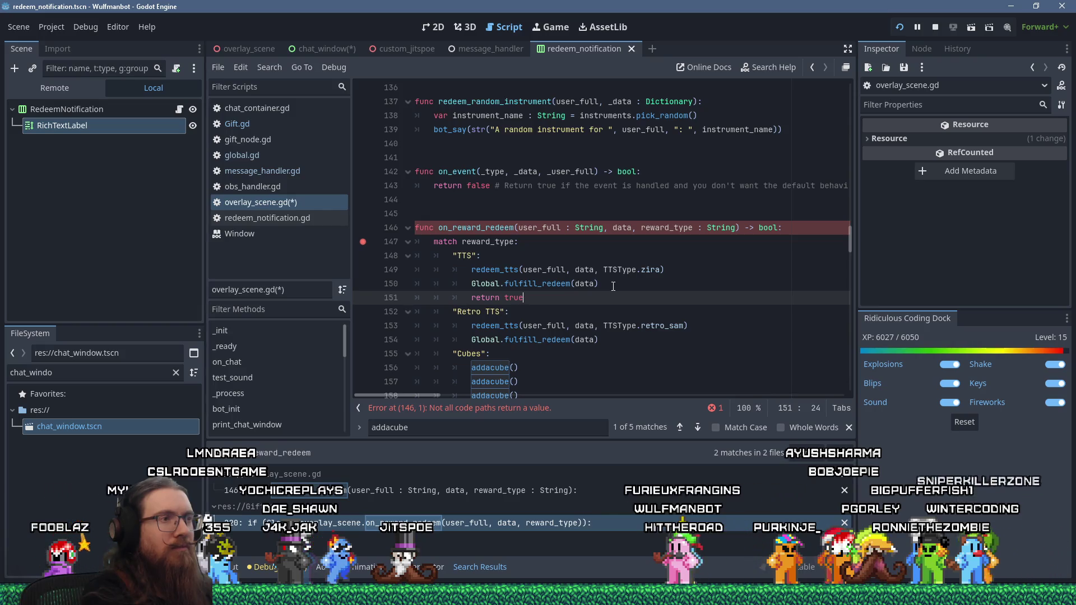
key(Down)
key(Down)
key(Down)
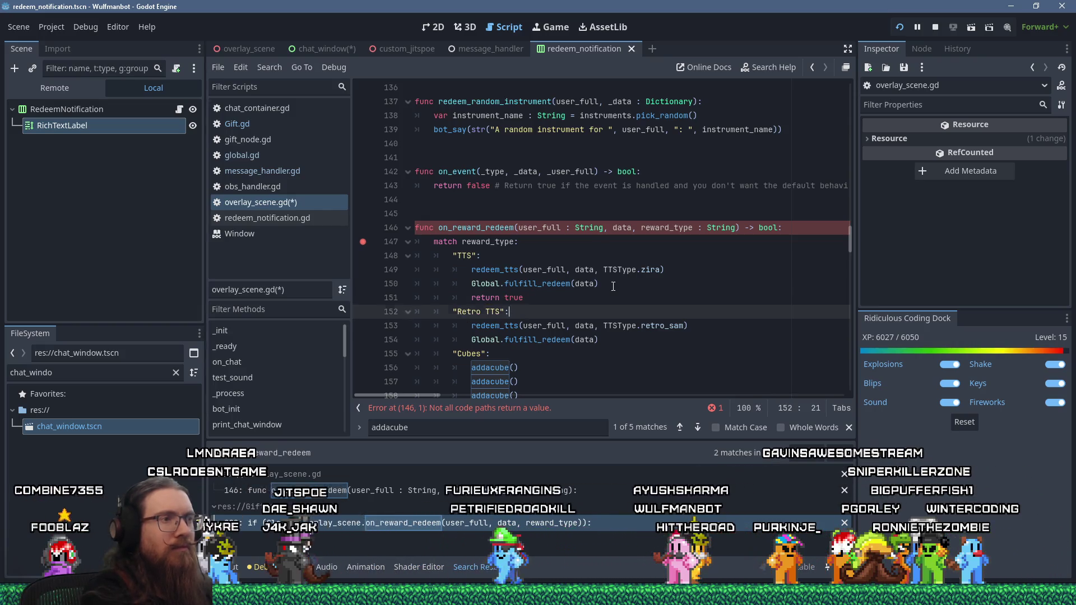
key(Return)
text(return true)
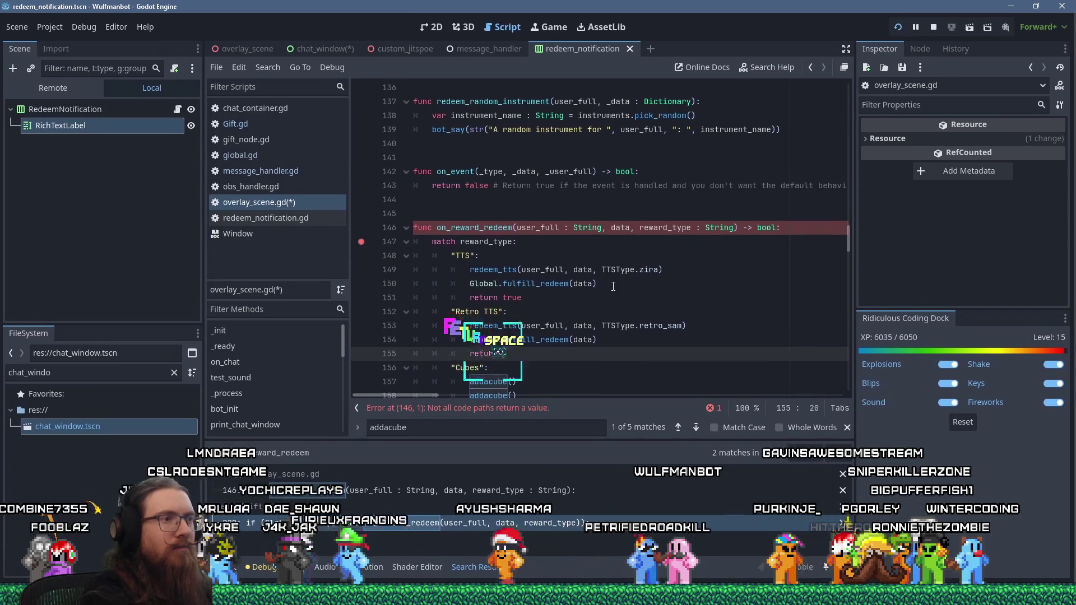
Step: Add return true at the end of the Cubes and Jam Ayaya cases
scroll(479, 249, down, 2)
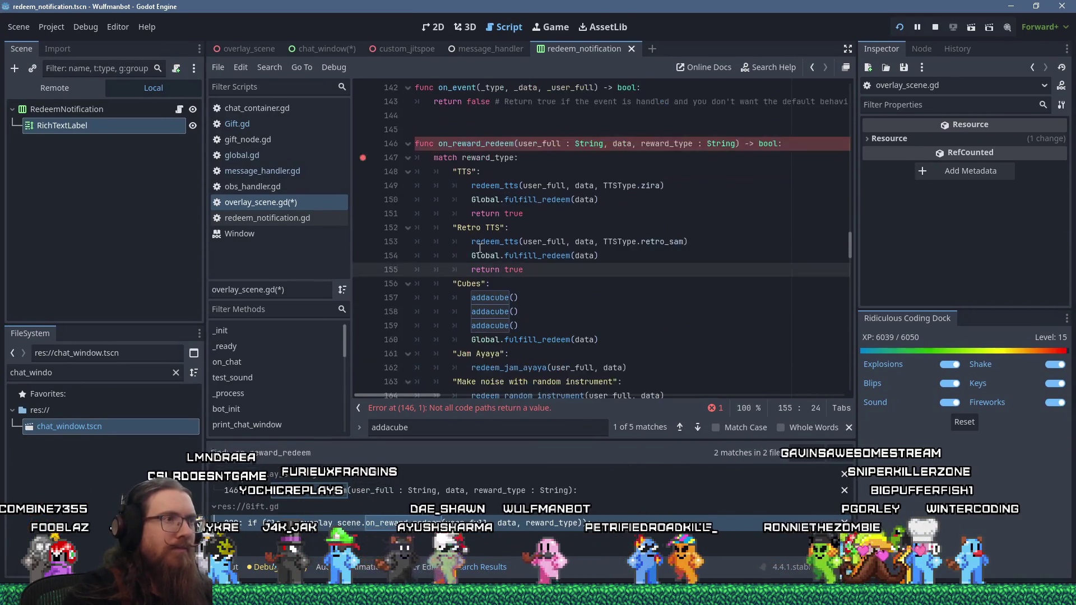
click(612, 338)
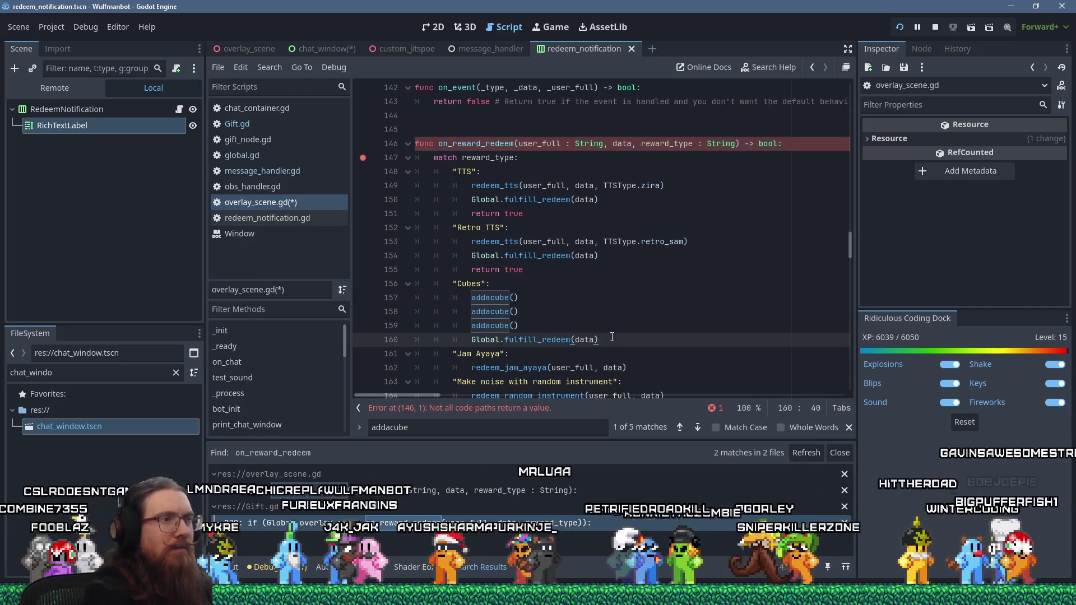
key(Return)
text(return true)
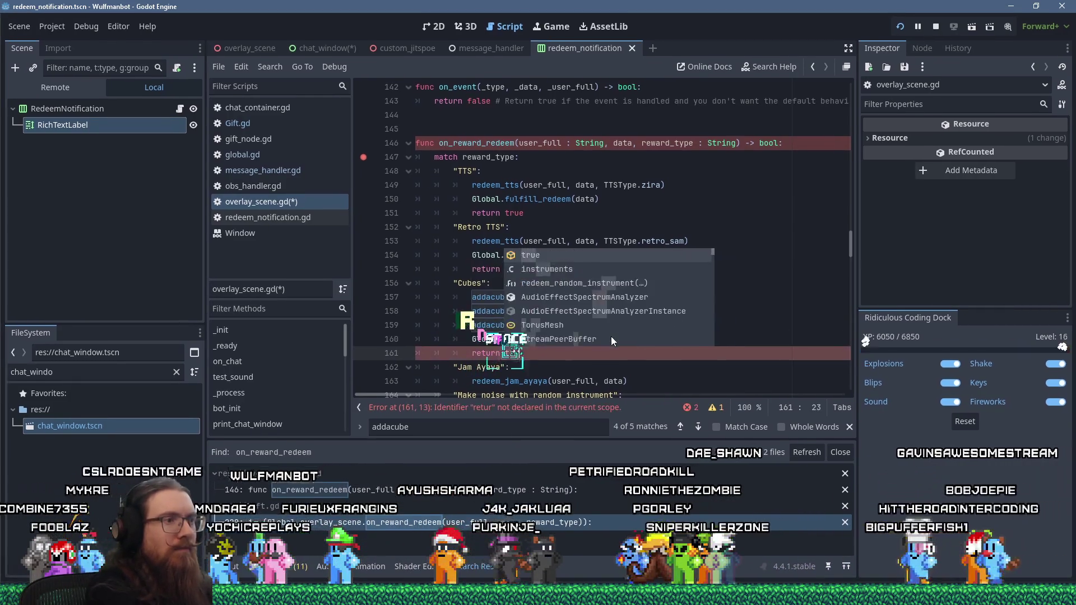
scroll(545, 295, down, 2)
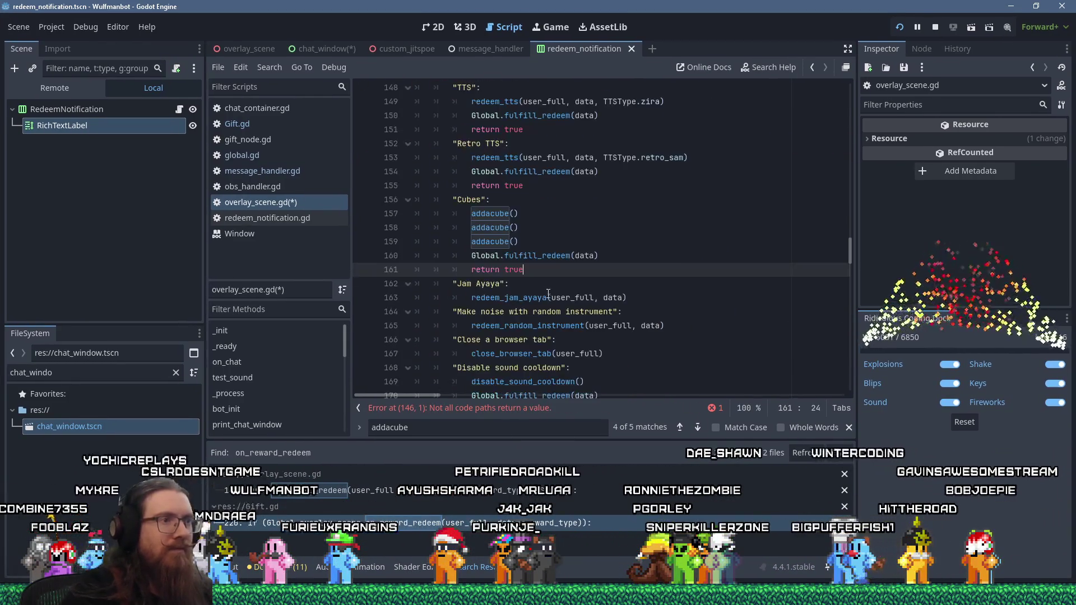
click(661, 299)
key(Return)
text(return true)
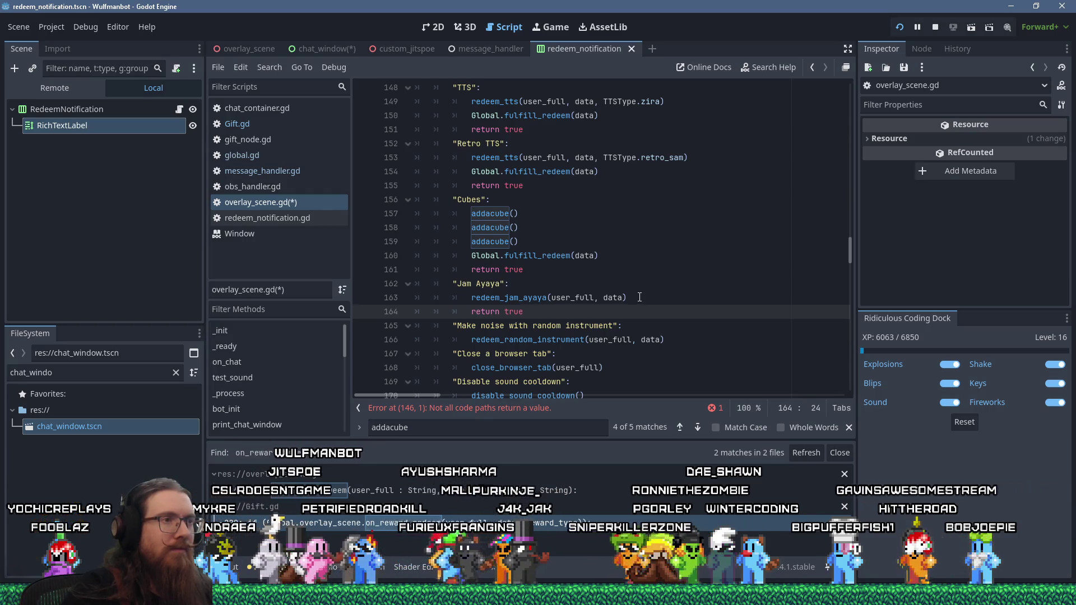
Step: Paste a Global.fulfill_redeem(data) call into the Jam Ayaya case
click(639, 297)
key(Return)
text(Global.fulfill_redeem(data))
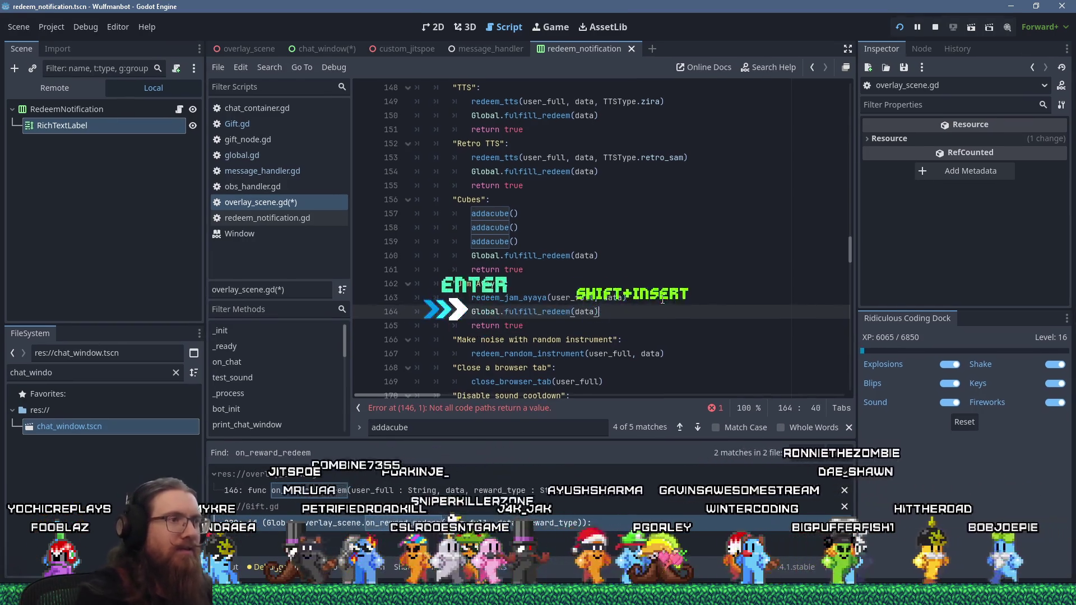
Step: Add 'return true' to the random instrument, browser tab and sound cooldown cases
click(707, 354)
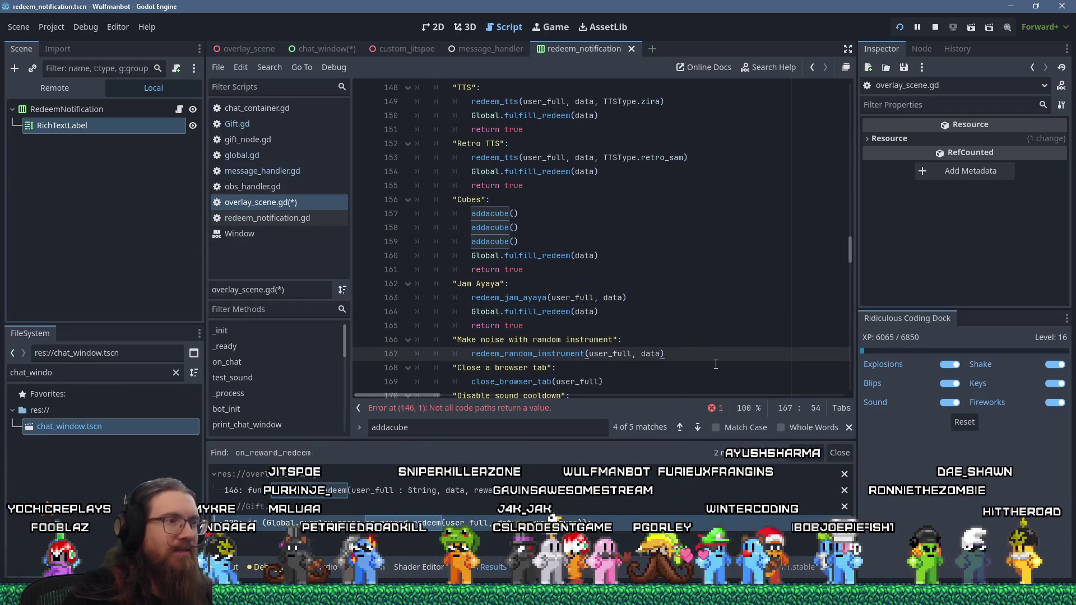
scroll(715, 364, down, 1)
scroll(716, 364, down, 1)
key(Return)
text(return true #TO)
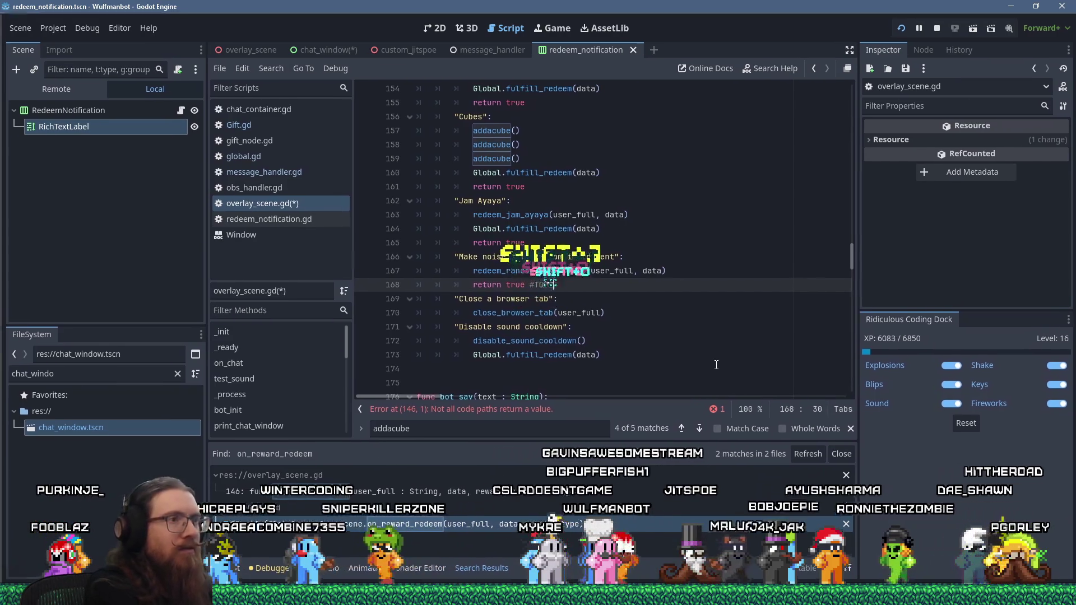
key(Down)
key(Down)
key(Return)
key(shift+Insert)
text(return true)
key(Down)
key(Down)
key(Down)
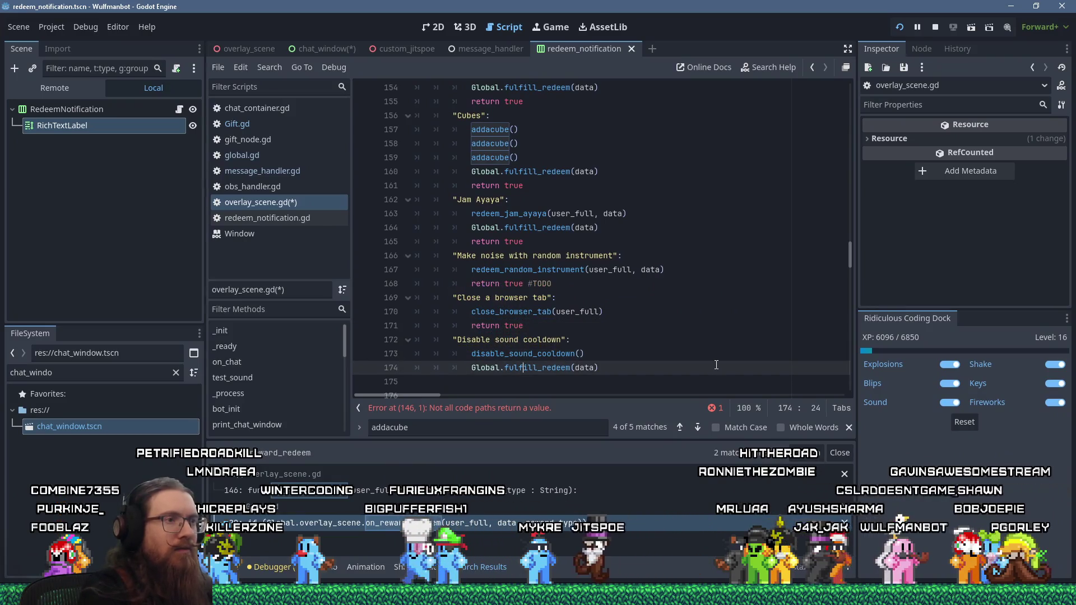
key(Return)
text(return tr)
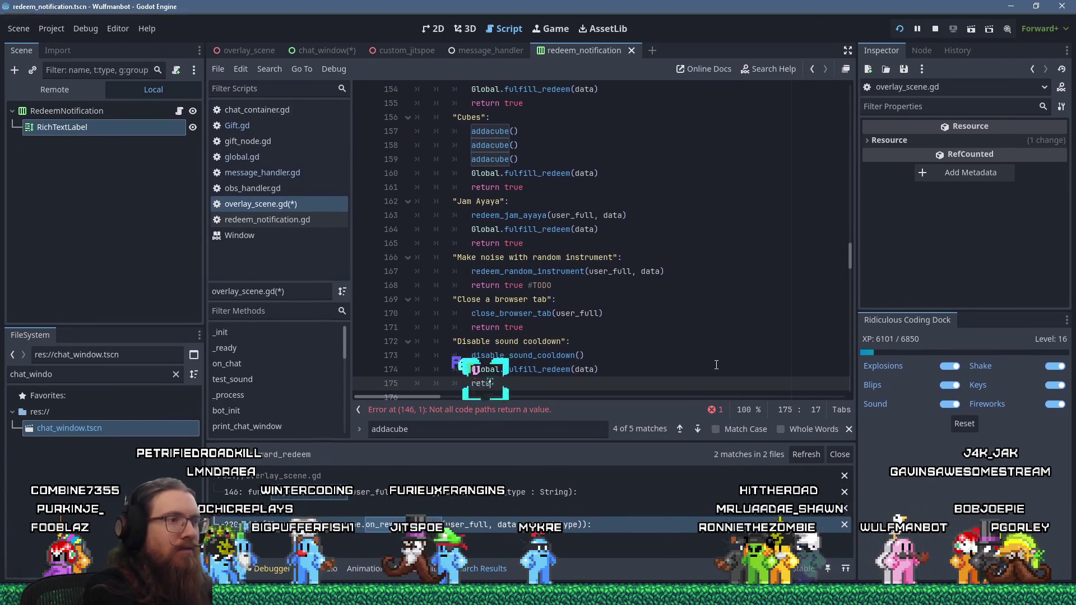
Step: End on_reward_redeem with an unindented 'return false' line at function level
key(Return)
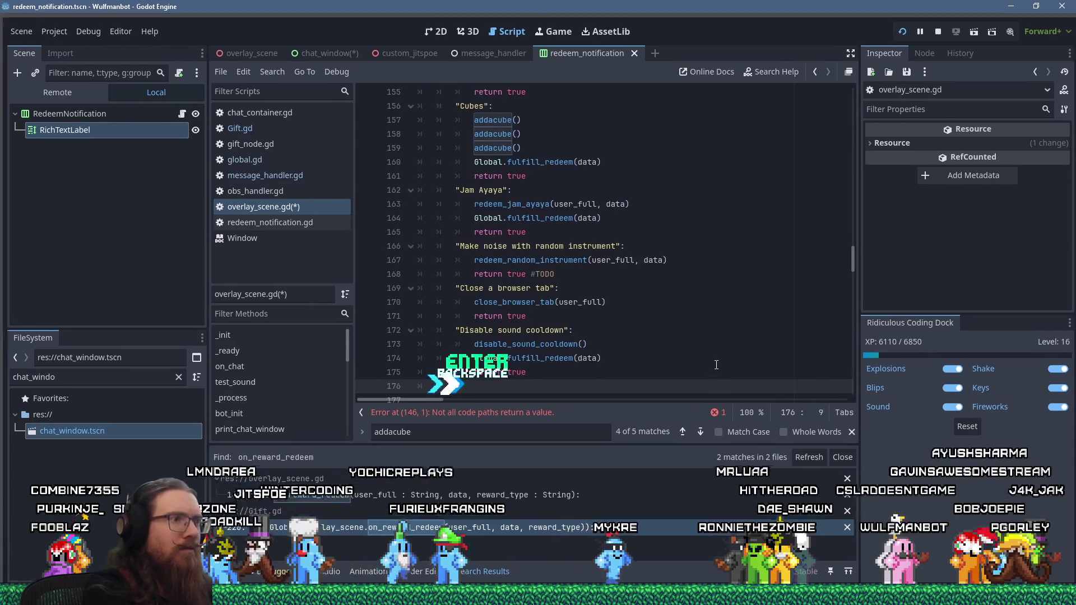
key(BackSpace)
key(BackSpace)
text(#)
key(BackSpace)
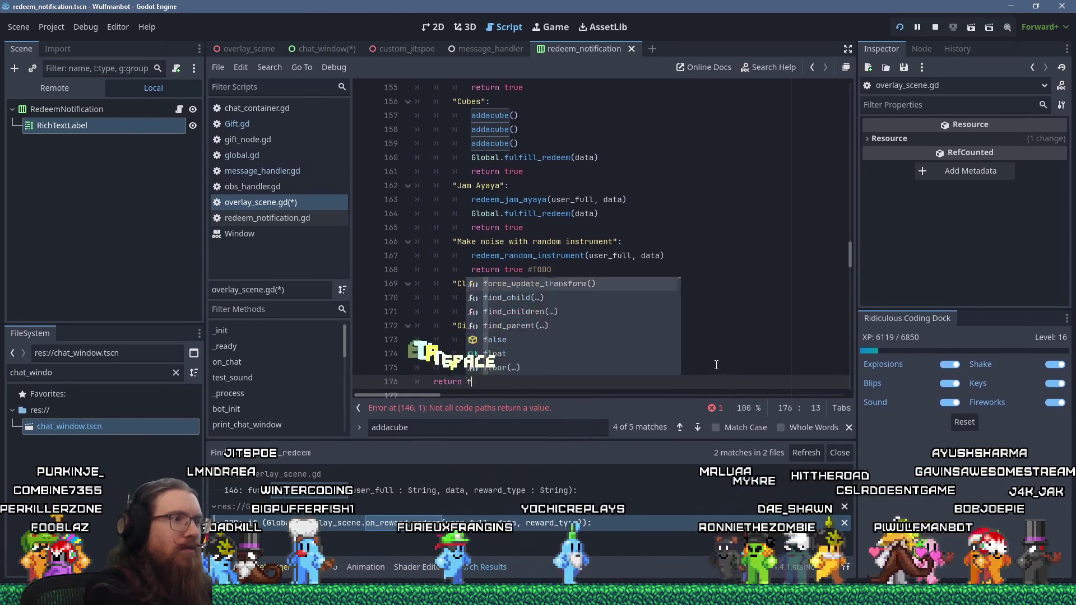
text(return false)
click(668, 286)
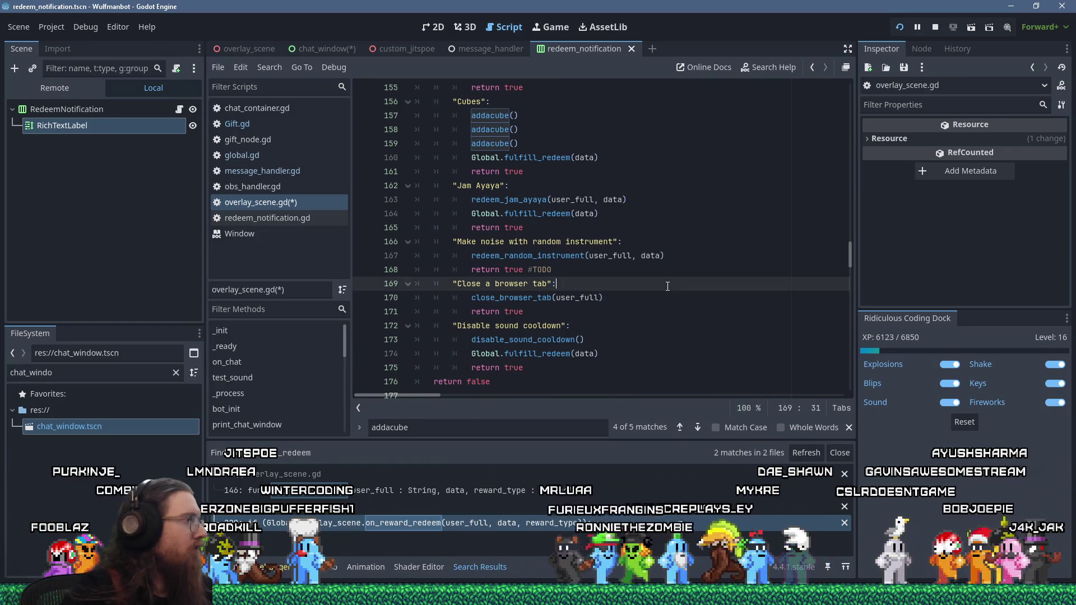
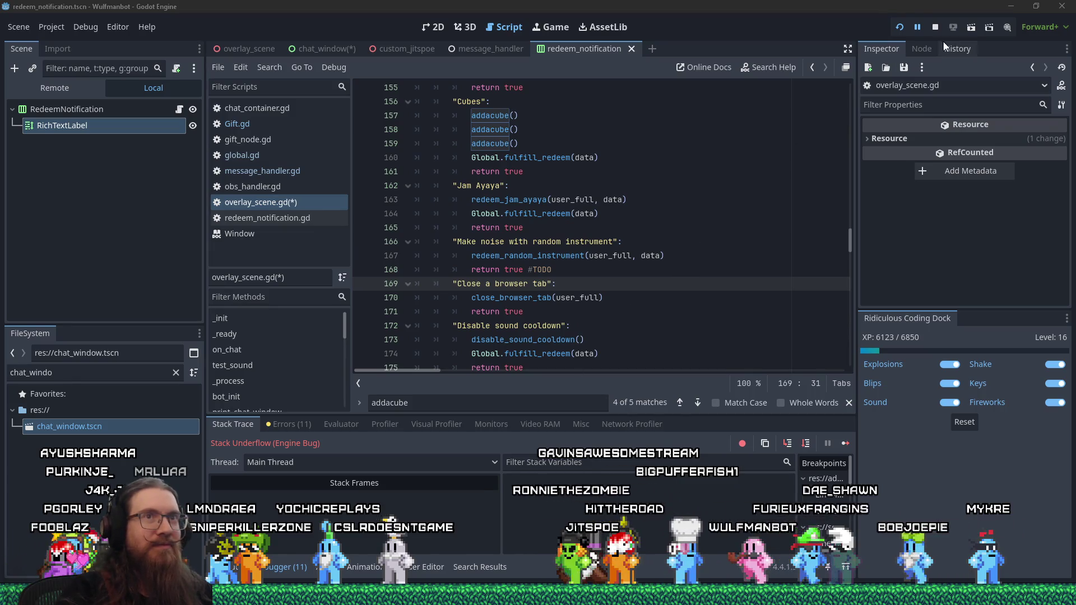
Step: Stop and relaunch the bot project so it pauses at the line 147 breakpoint in on_reward_redeem
click(935, 28)
click(897, 28)
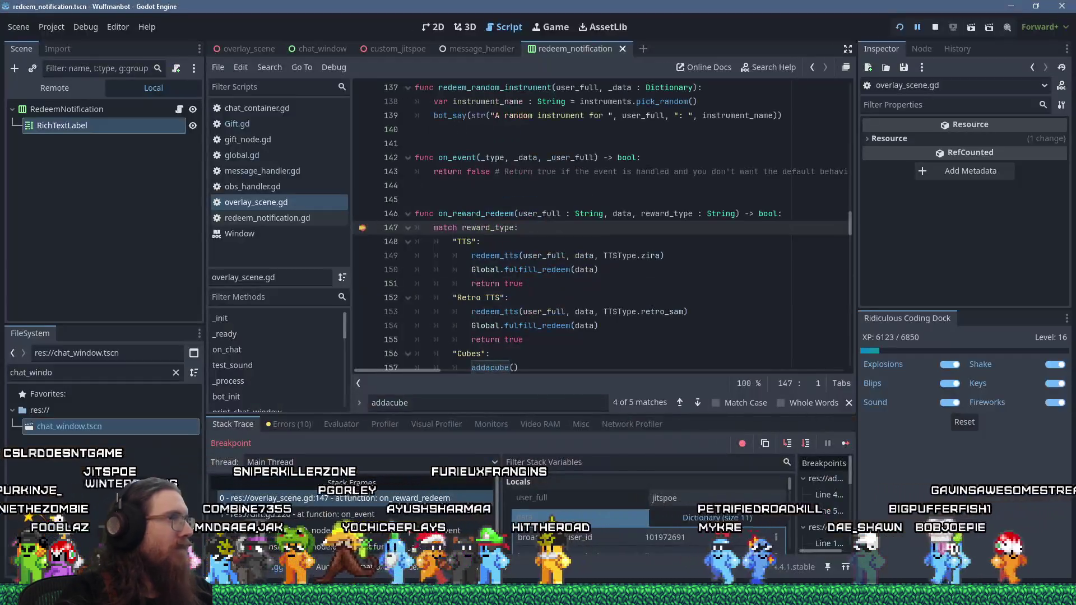
Step: Resume past the breakpoint and centre the Wulfmanbot debug chat window showing Cubes 404 Not Found errors
drag(415, 228, 426, 373)
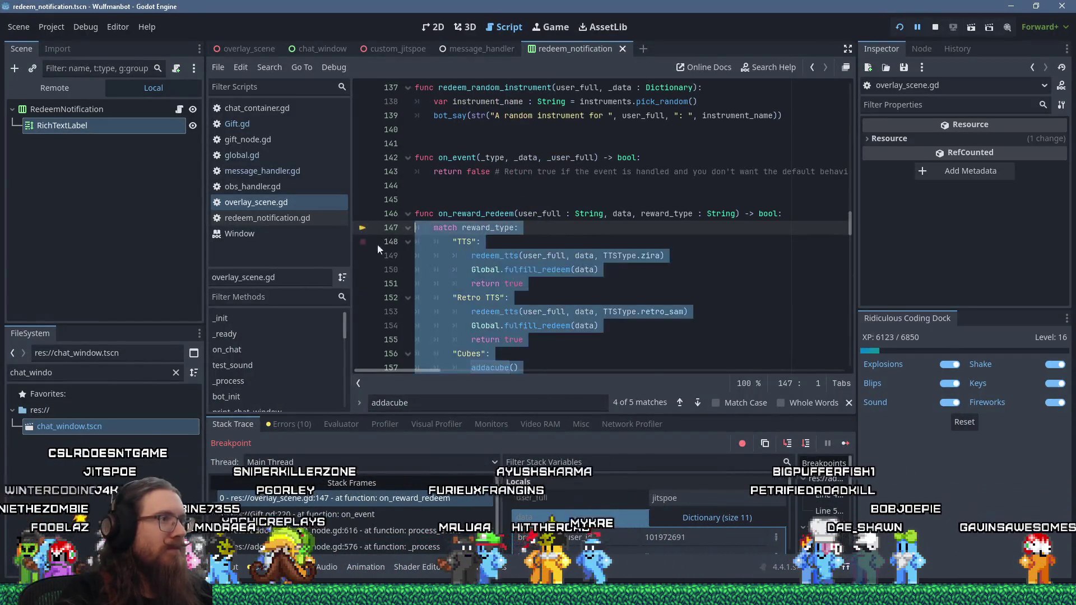
click(847, 444)
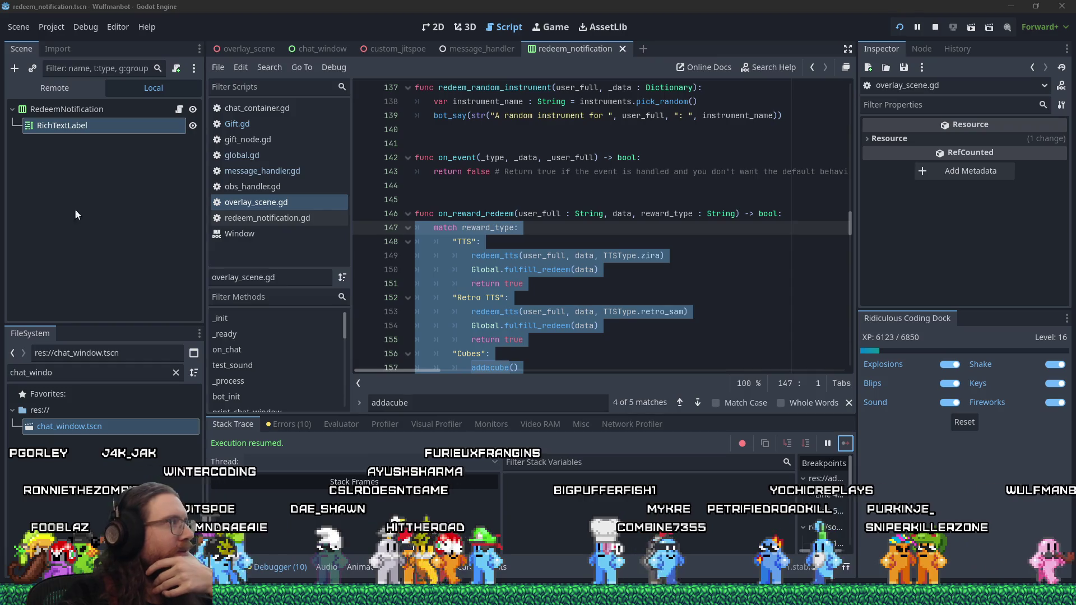
key(alt+Tab)
drag(40, 138, 714, 163)
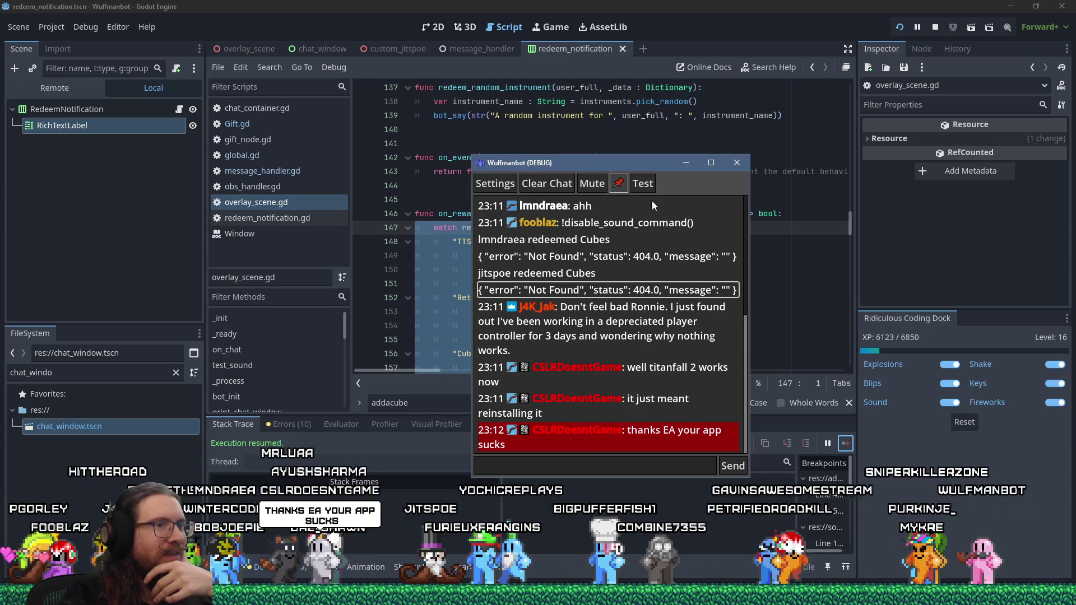
Step: Hide the debug chat window and return to on_reward_redeem in overlay_scene.gd at line 145
key(alt+Tab)
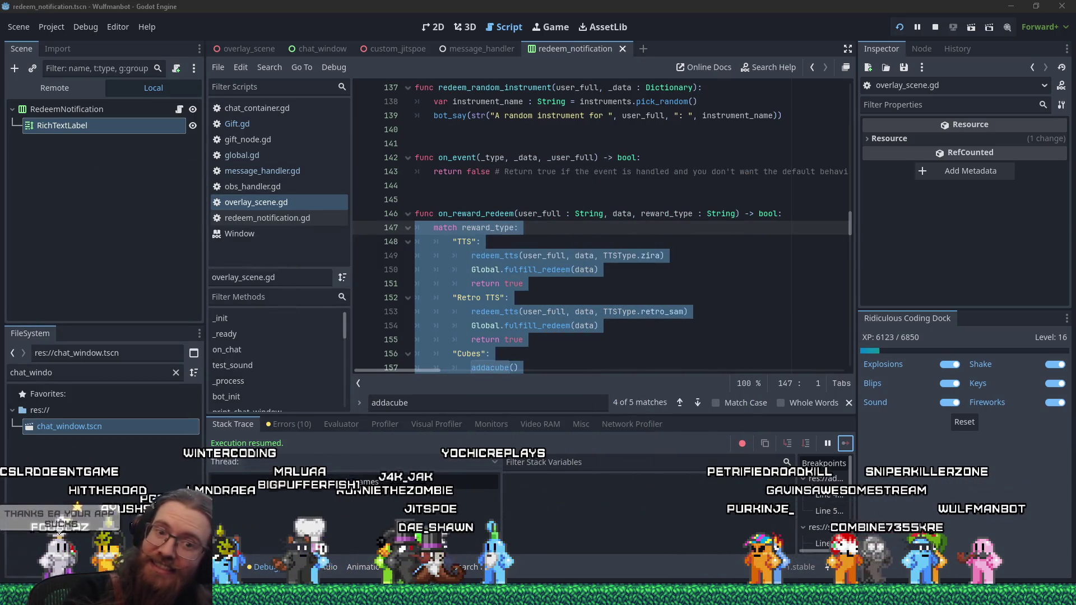
click(528, 201)
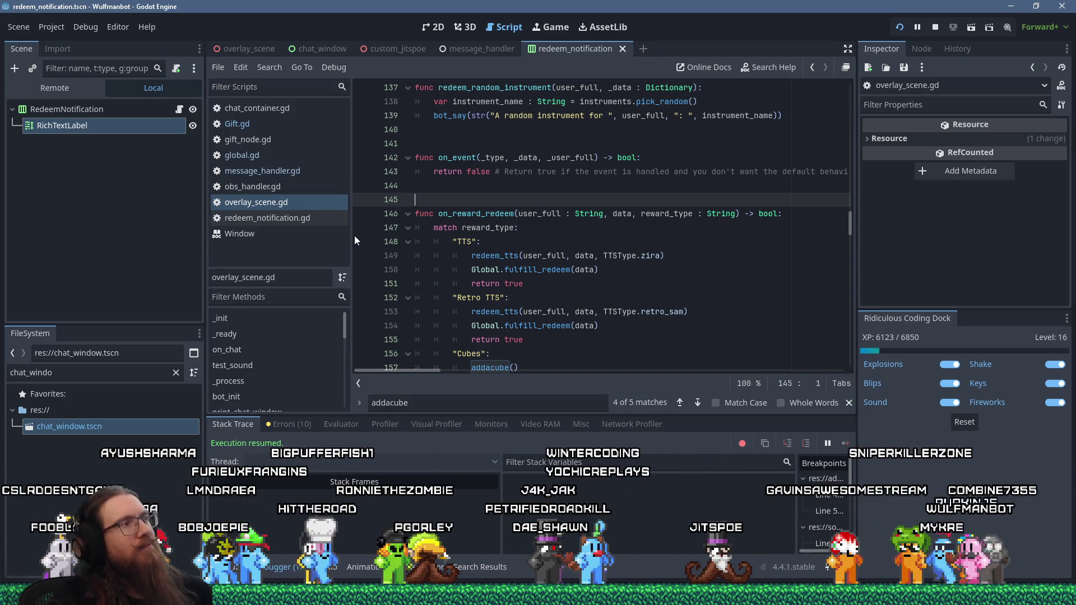
Step: Open Gift.gd and bring the HTTP requests around lines 421-425 into view
click(244, 125)
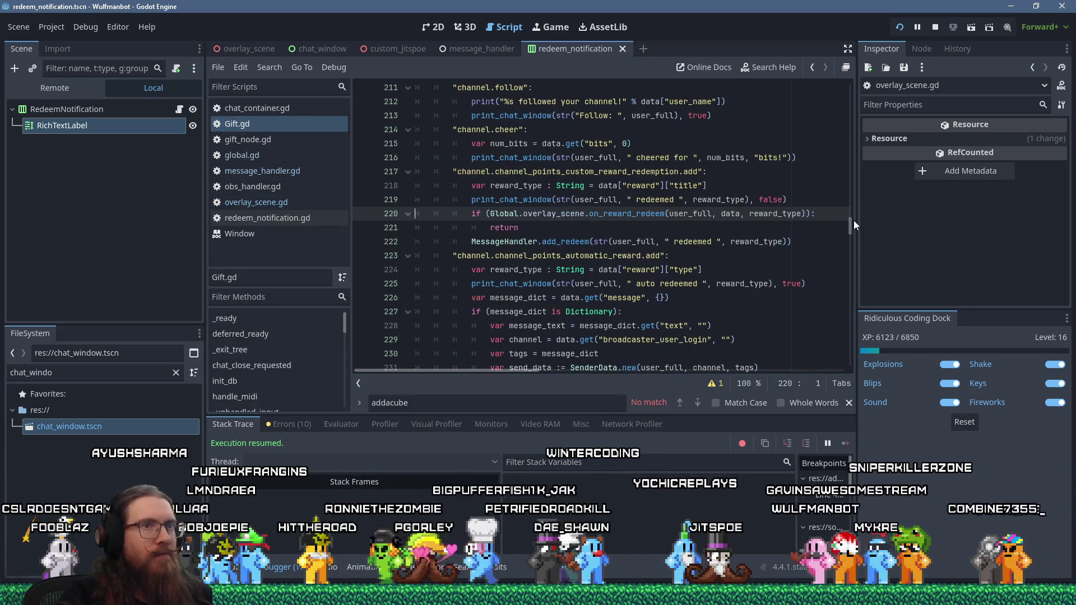
mouse_move(851, 227)
mouse_down()
mouse_move(834, 377)
mouse_move(839, 338)
mouse_move(841, 352)
mouse_up()
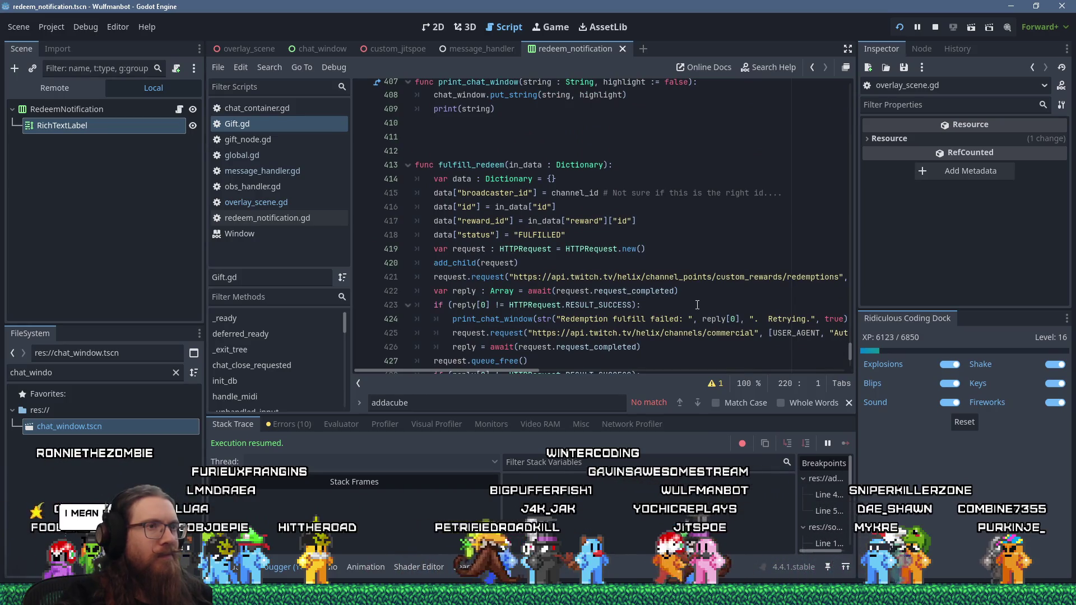
mouse_move(502, 370)
mouse_down()
mouse_move(771, 356)
mouse_move(518, 340)
mouse_up()
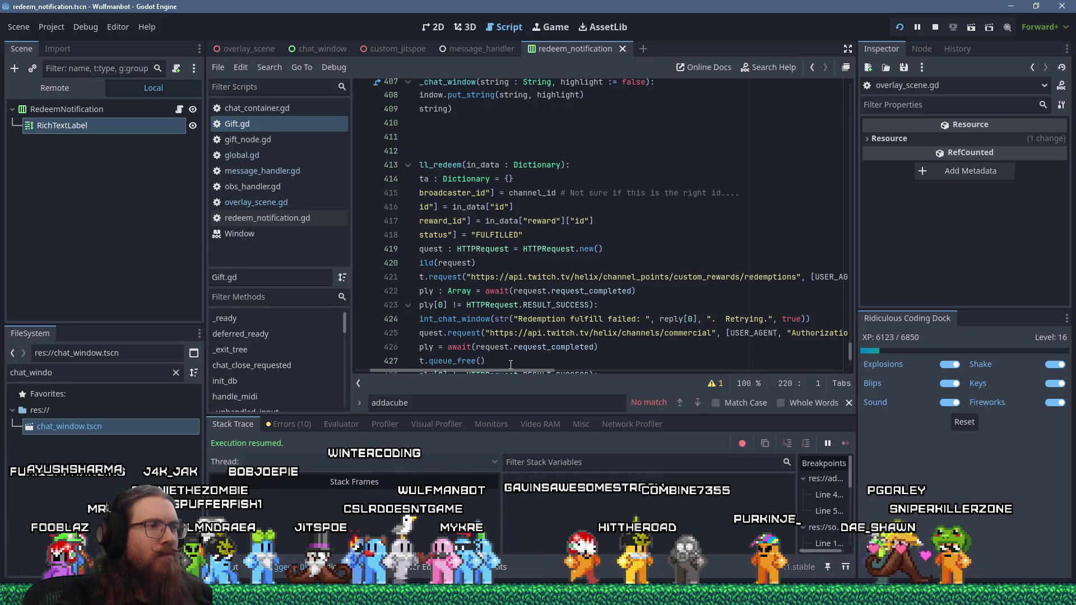
scroll(494, 371, left, 2)
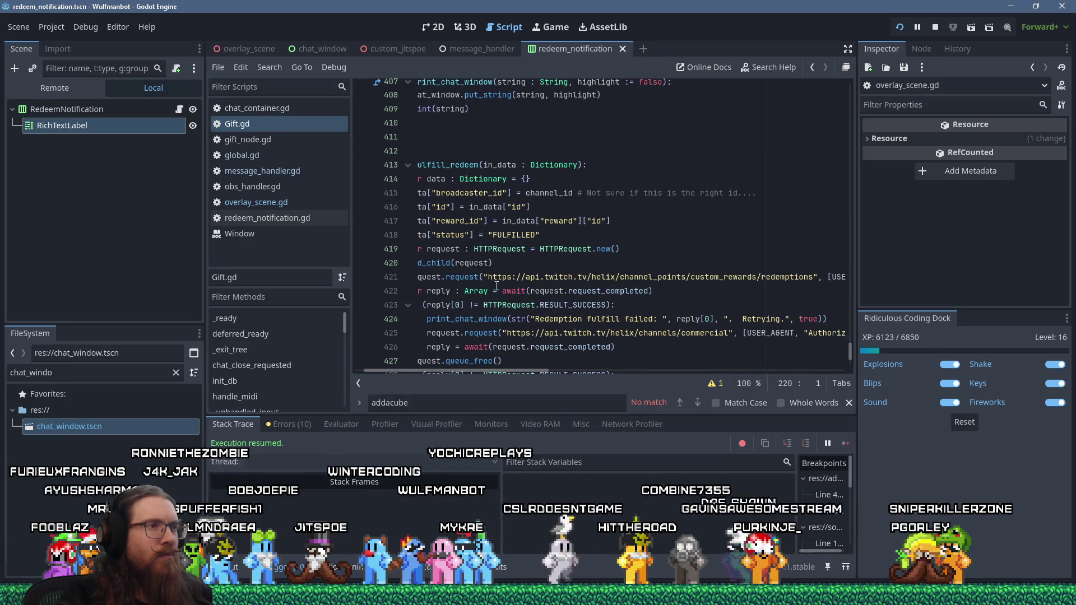
Step: Replace the commercial URL on line 425 with line 421's custom_rewards/redemptions URL
click(504, 277)
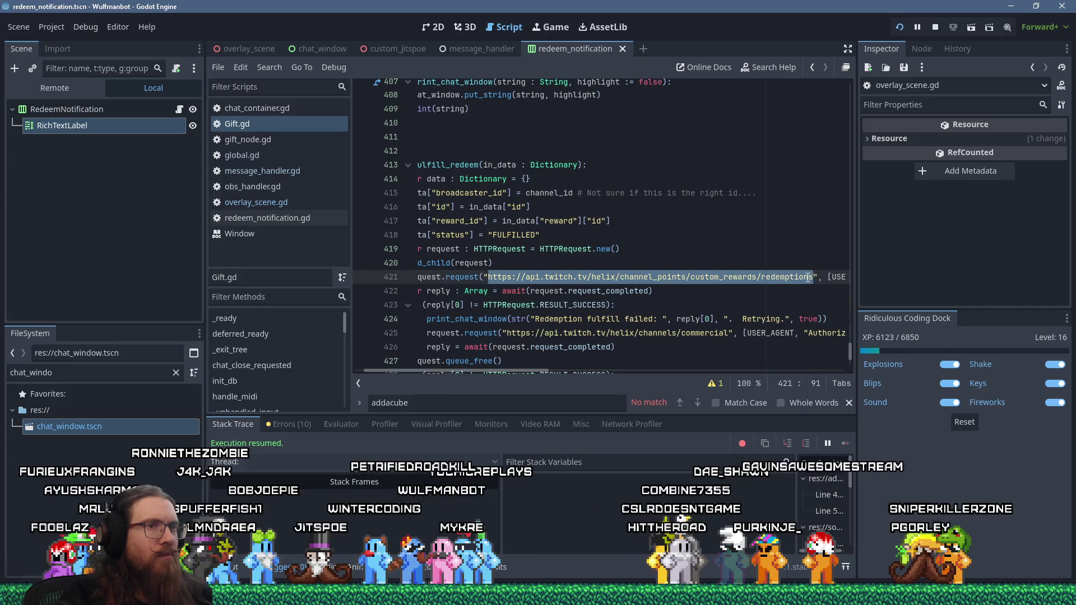
drag(507, 333, 712, 333)
right_click(727, 333)
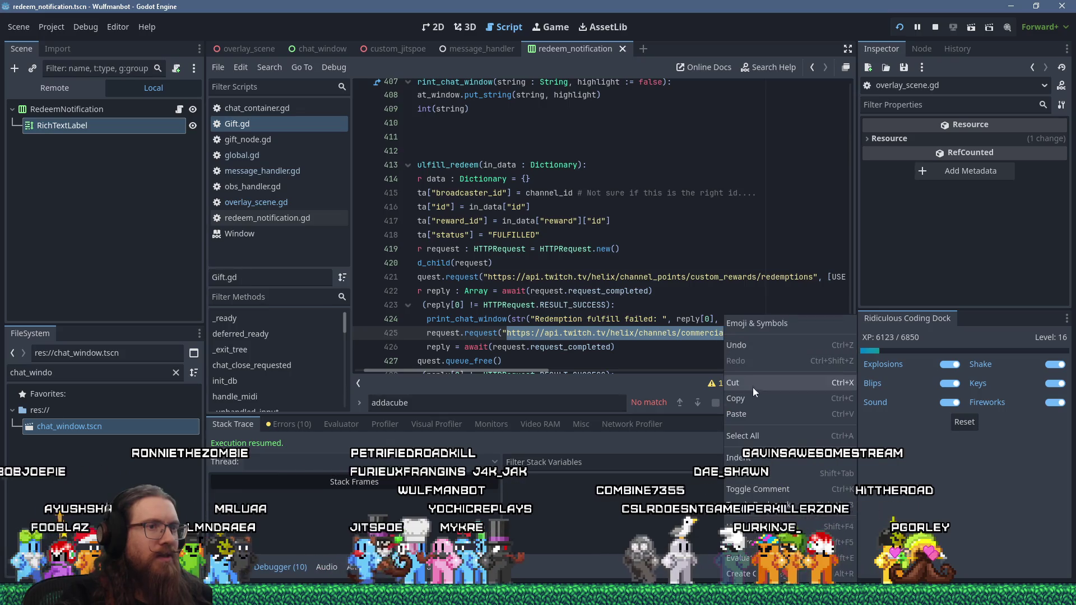
click(754, 408)
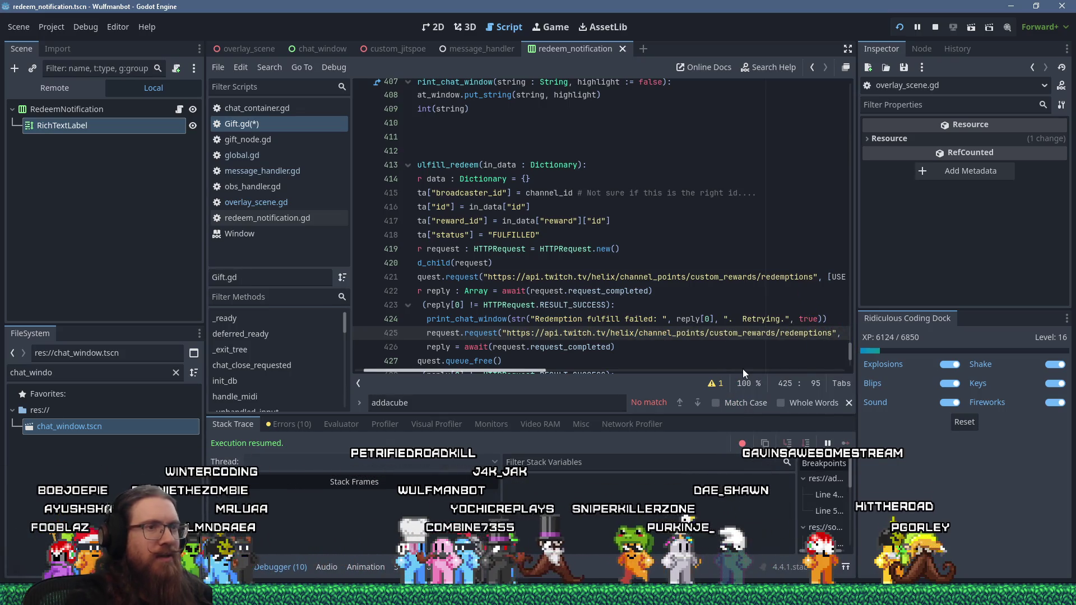
key(ctrl+z)
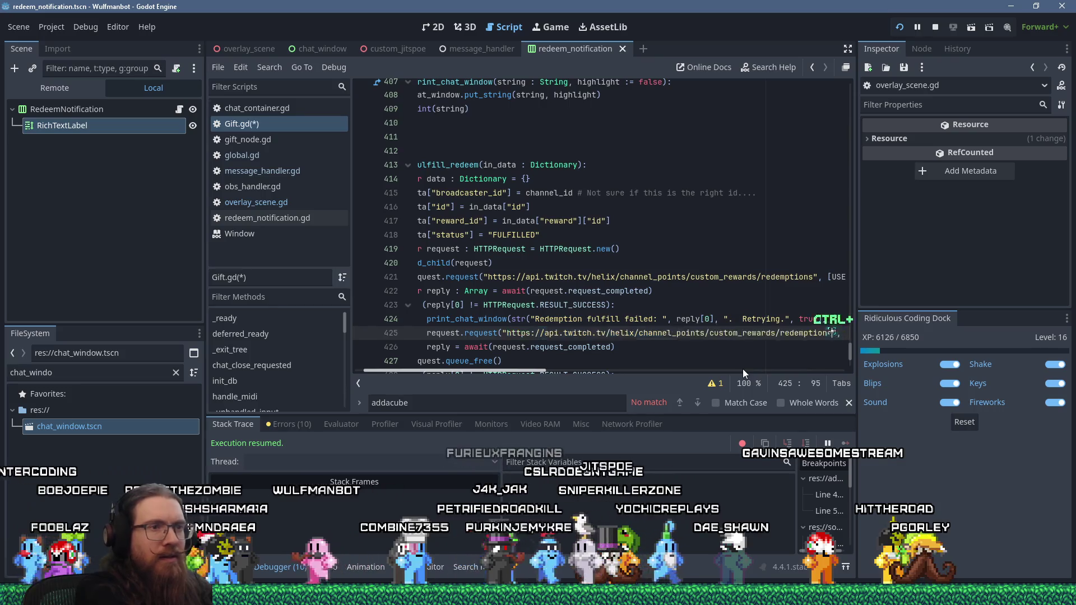
key(ctrl+z)
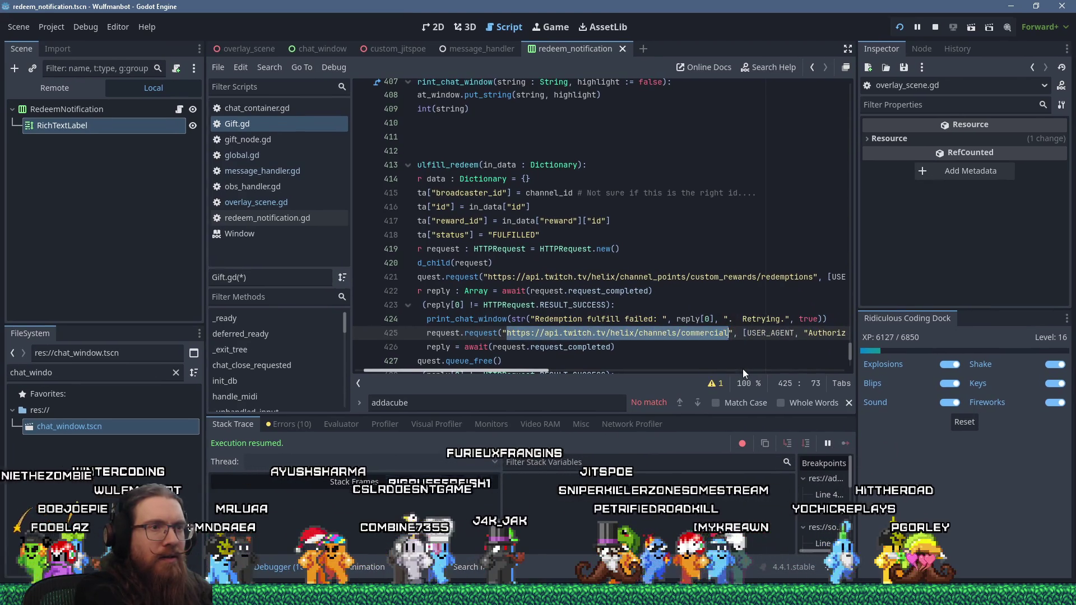
text(https://api.twitch.tv/helix/channel_points/custom_rewards/redemptions)
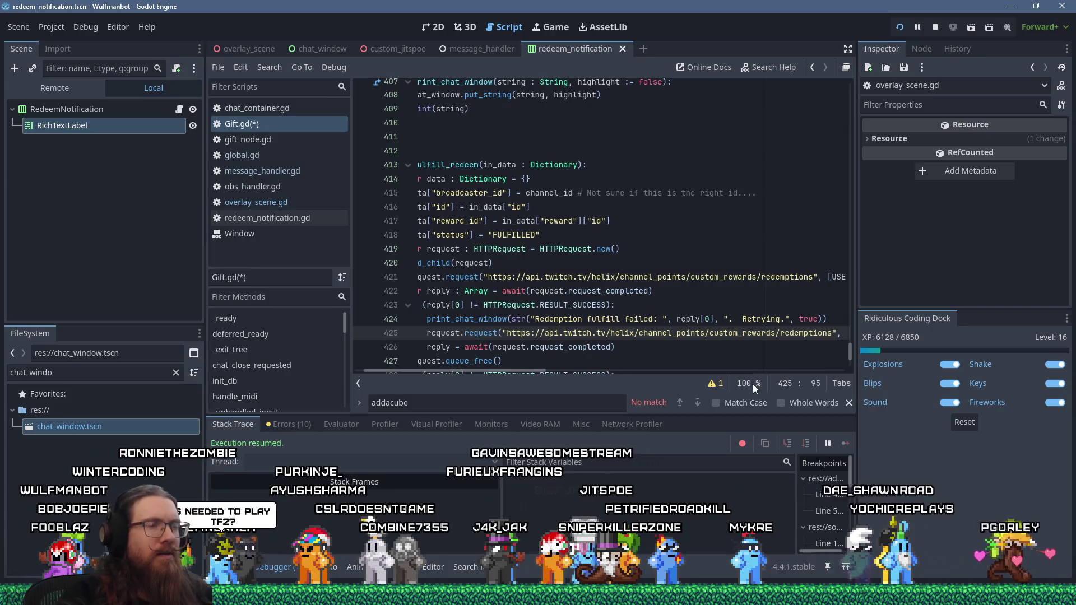
key(alt+Tab)
key(alt+Tab)
key(alt+Tab)
key(alt+Tab)
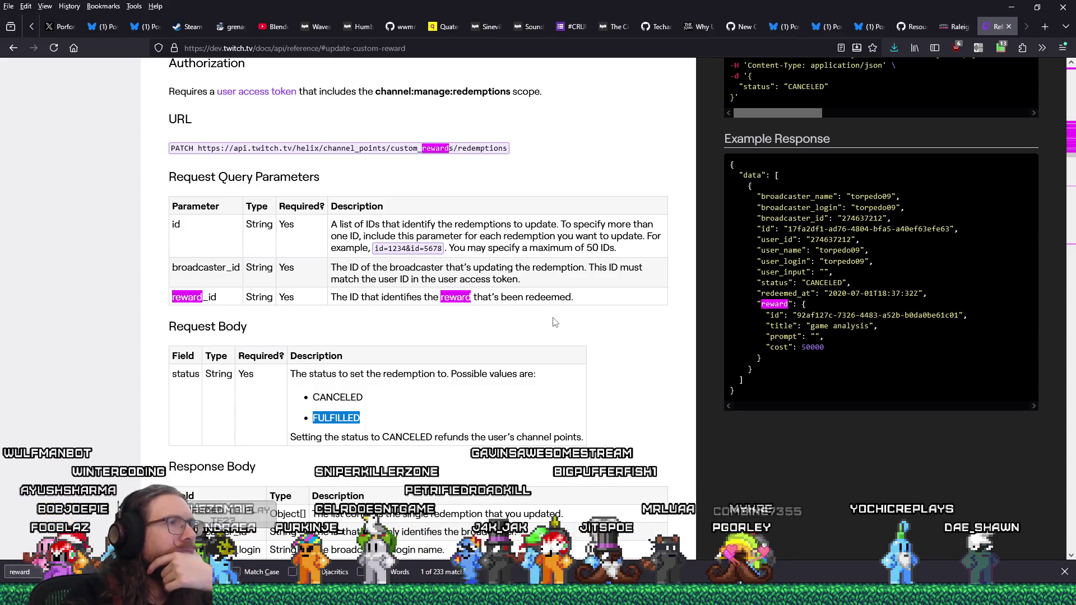
Step: Back in Gift.gd, restore and copy the channels/commercial URL on line 425
scroll(554, 323, down, 3)
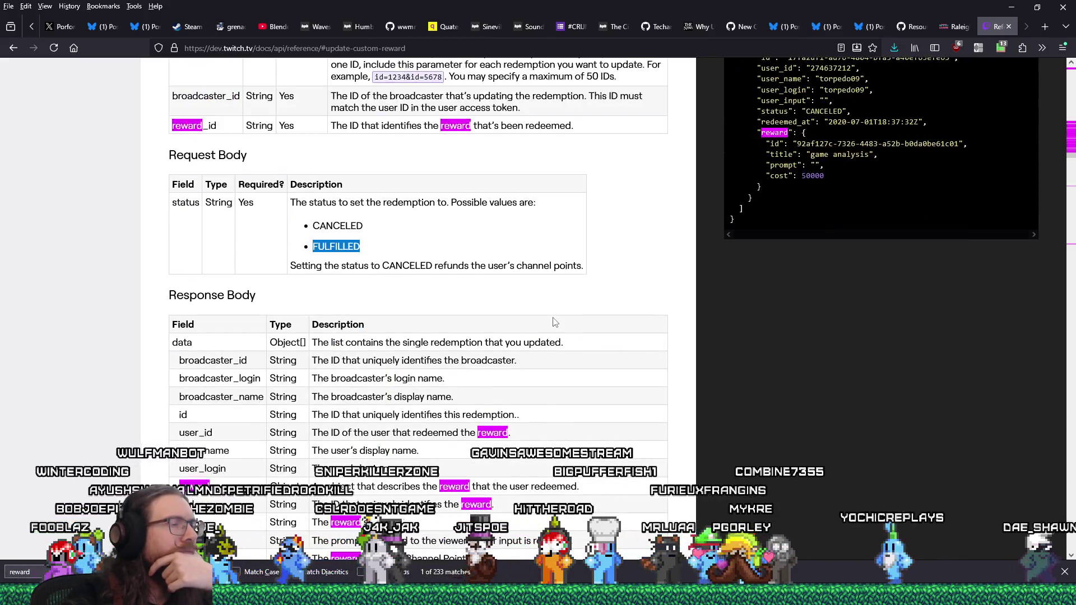
scroll(553, 322, up, 3)
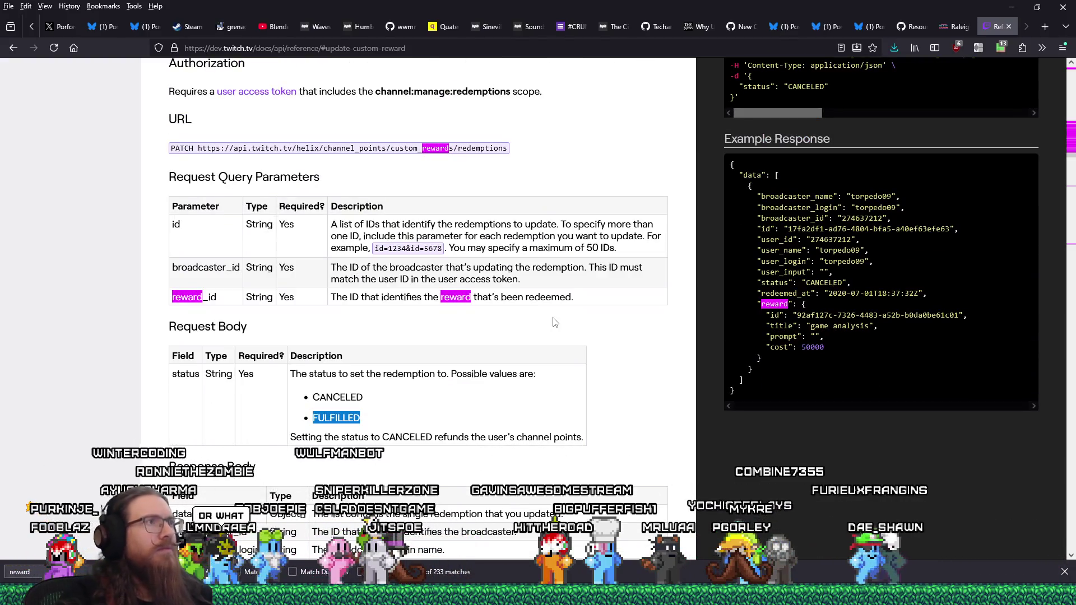
key(alt+Tab)
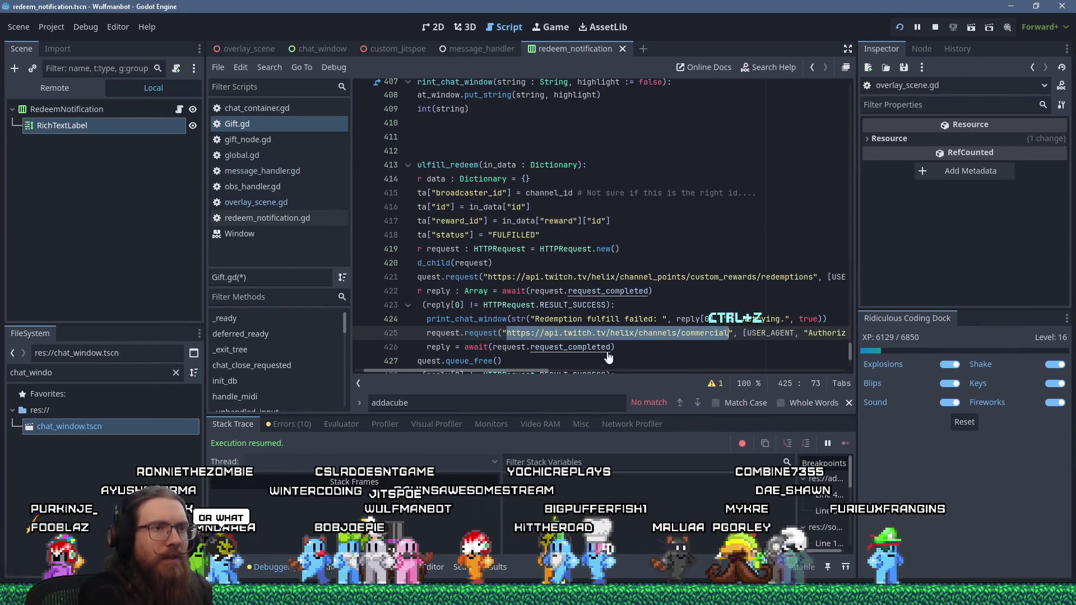
right_click(664, 336)
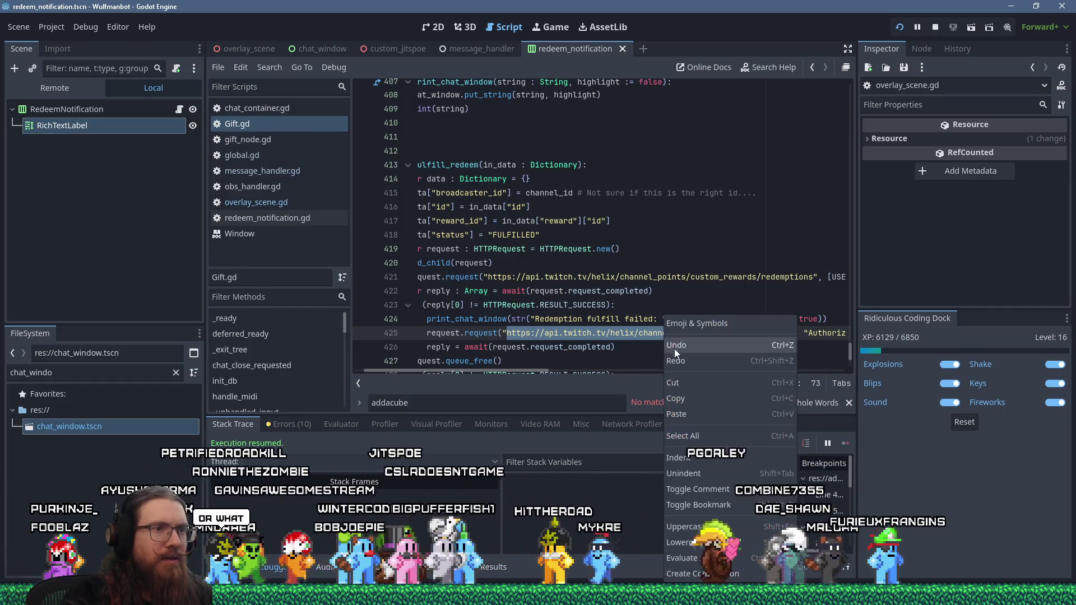
click(692, 398)
Step: Search the Twitch docs for the commercial URL, confirming it is the Start Commercial endpoint
key(alt+Tab)
click(635, 303)
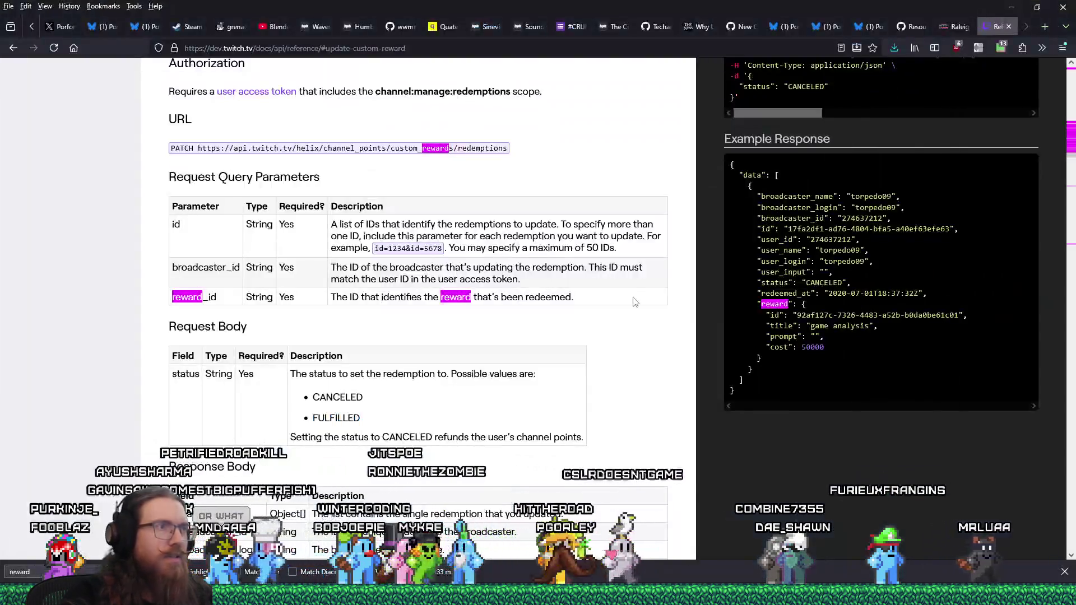
key(Return)
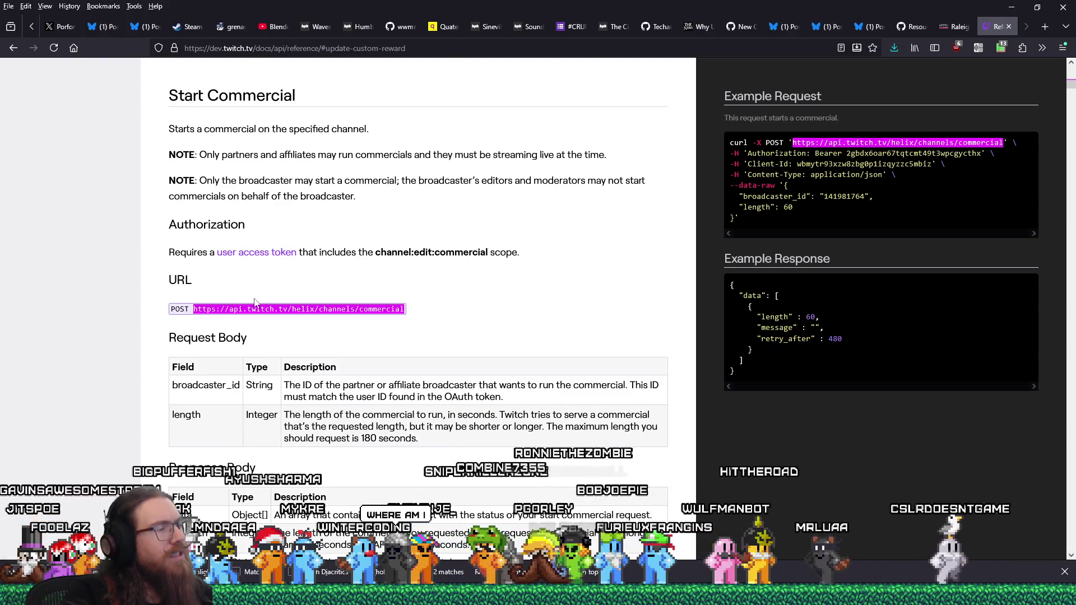
key(alt+Left)
key(alt+Right)
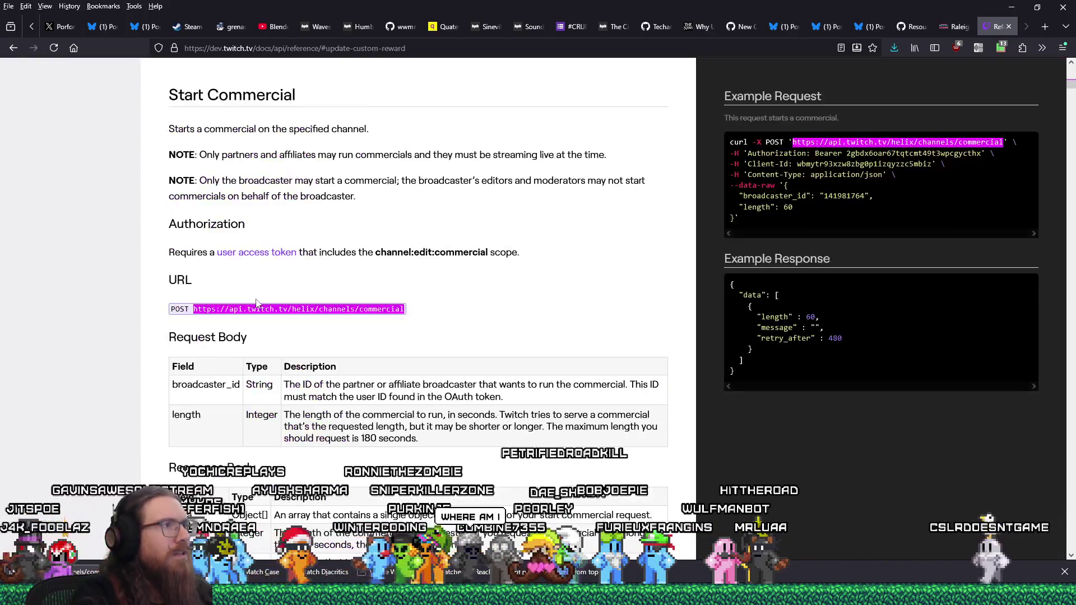
key(alt+Left)
key(alt+Right)
key(alt+Tab)
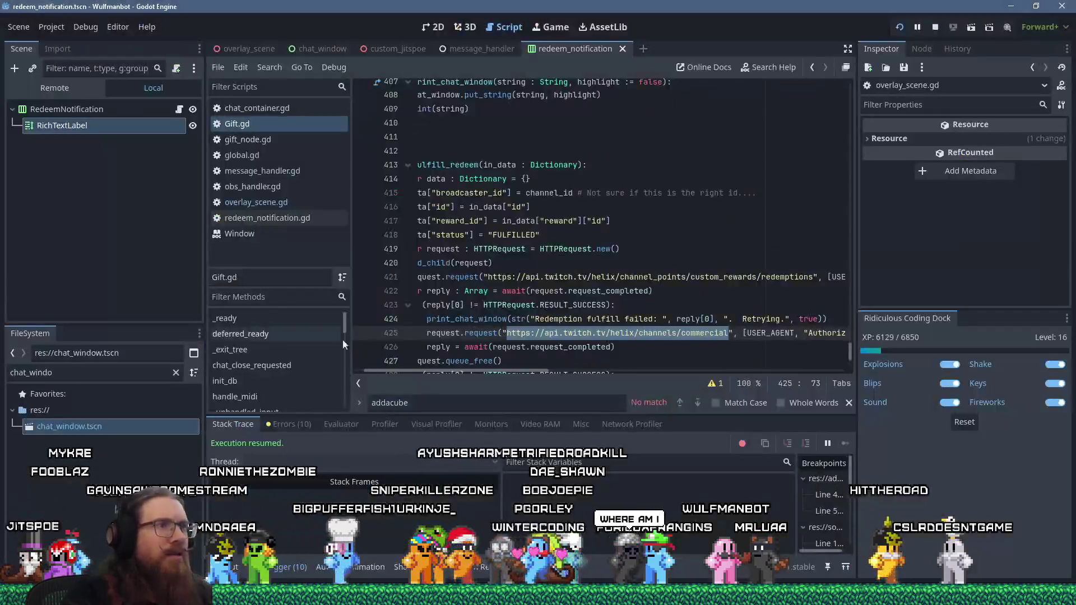
Step: Copy line 421's custom_rewards/redemptions URL and paste it over the commercial URL on line 425
drag(488, 277, 814, 277)
right_click(805, 276)
click(818, 361)
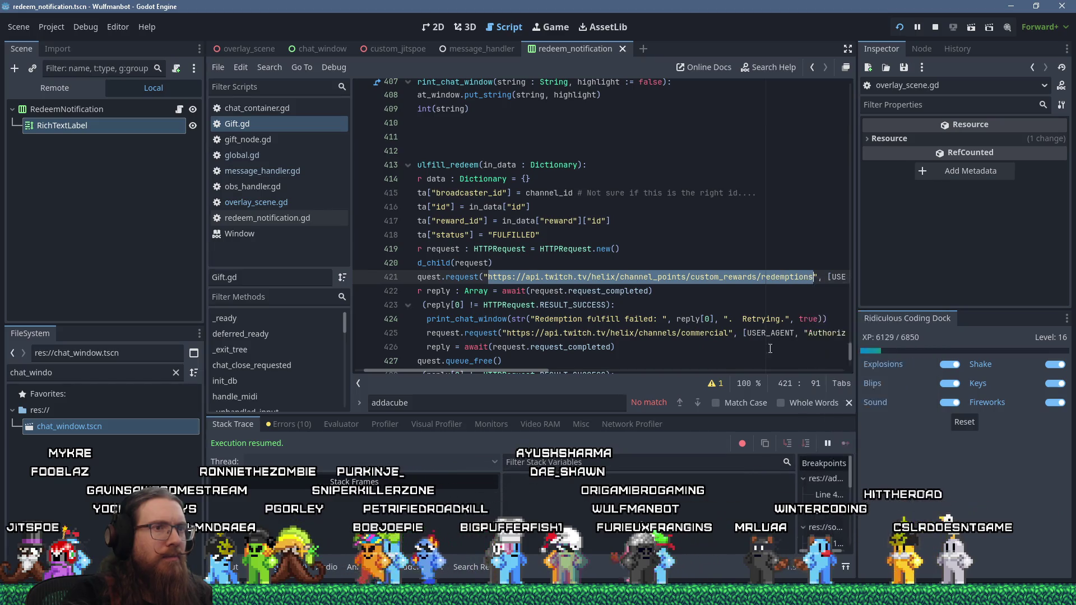
drag(729, 333, 559, 334)
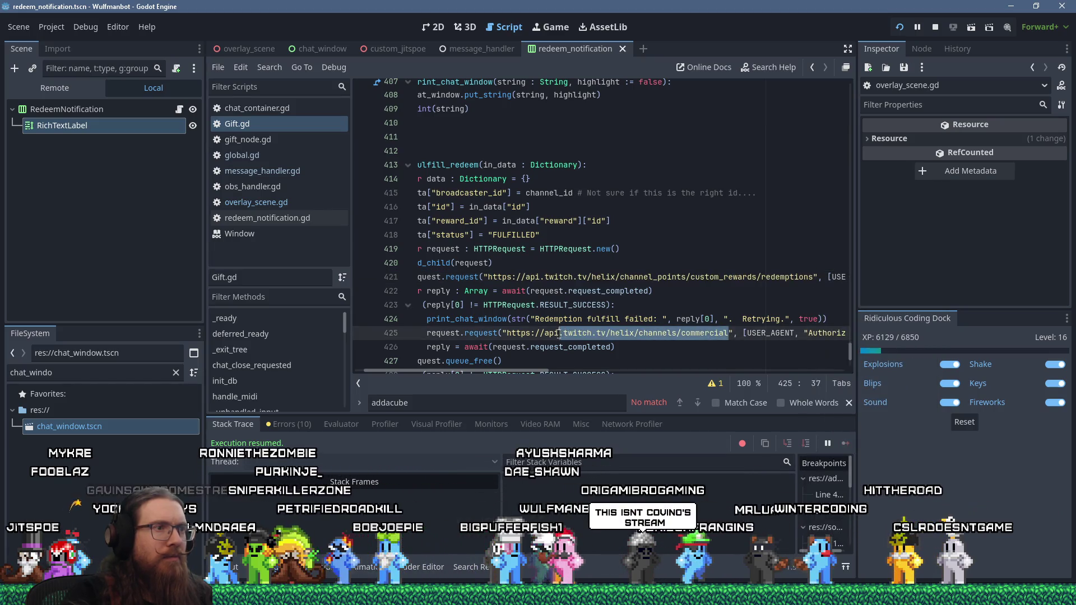
right_click(507, 334)
click(543, 407)
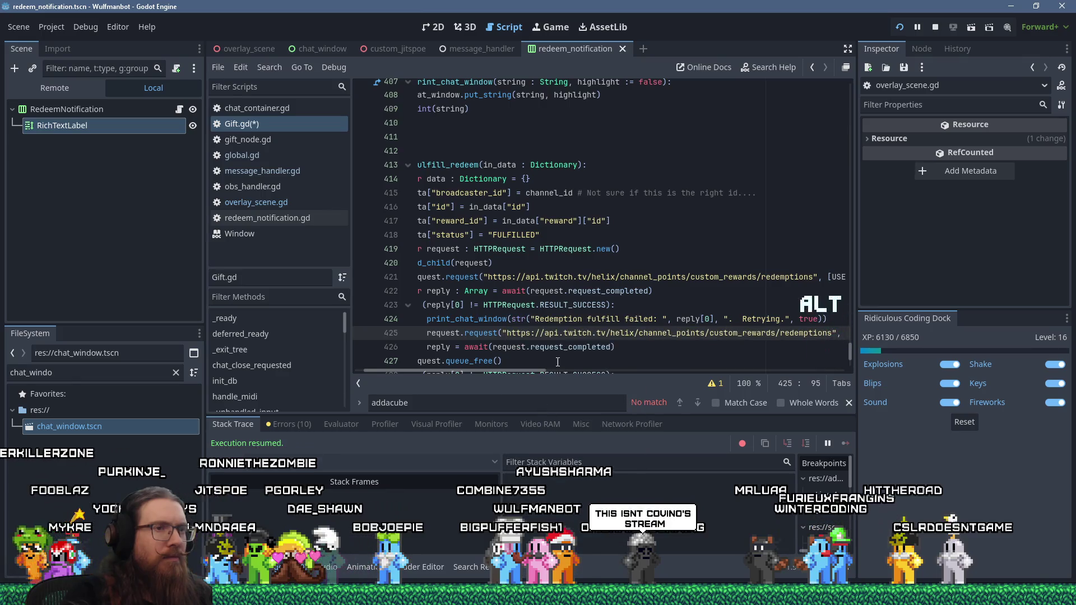
key(alt+Tab)
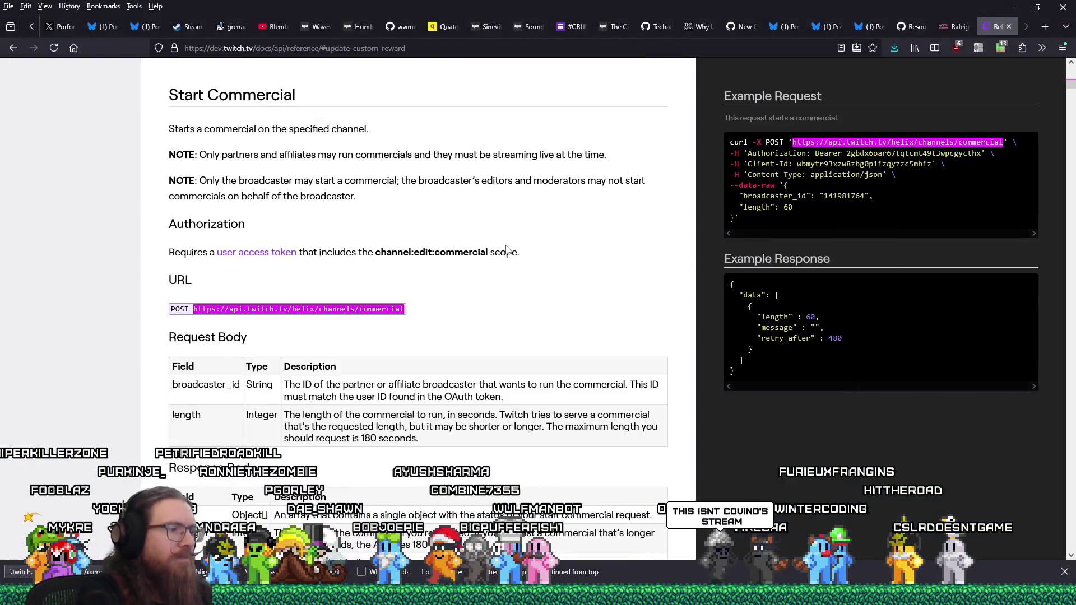
Step: Search the Twitch docs for the redemptions URL to reach Update Redemption Status, which uses PATCH
key(ctrl+f)
key(ctrl+v)
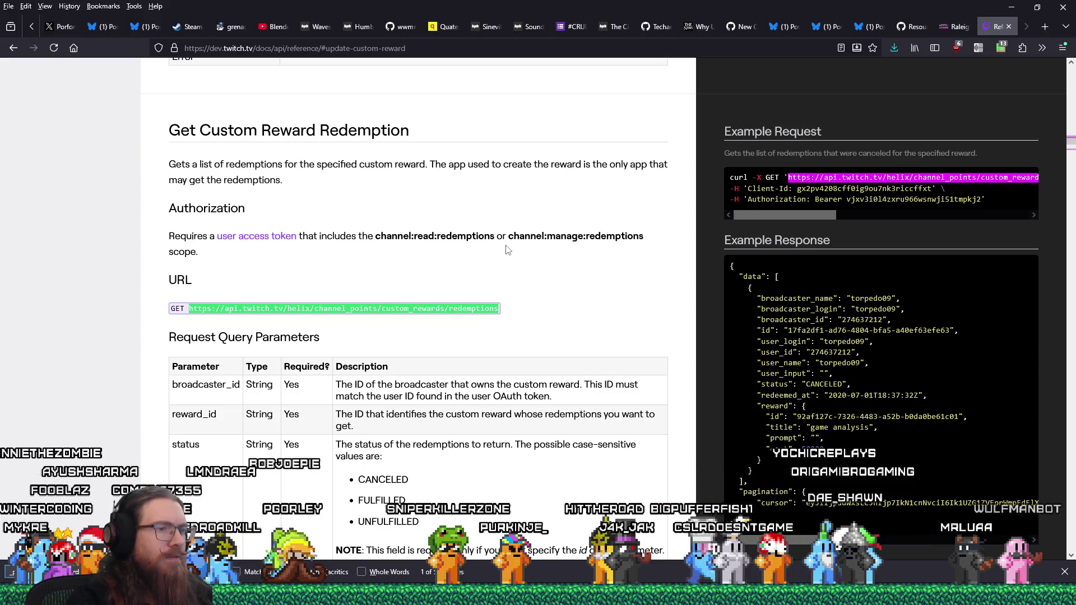
scroll(508, 250, down, 1)
scroll(508, 250, down, 2)
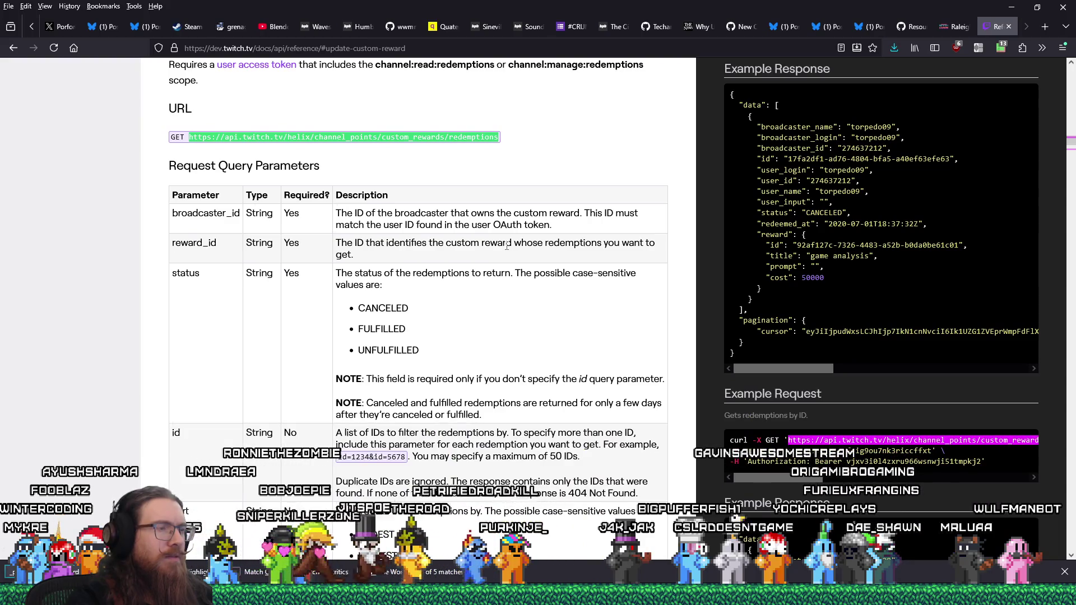
scroll(508, 250, down, 1)
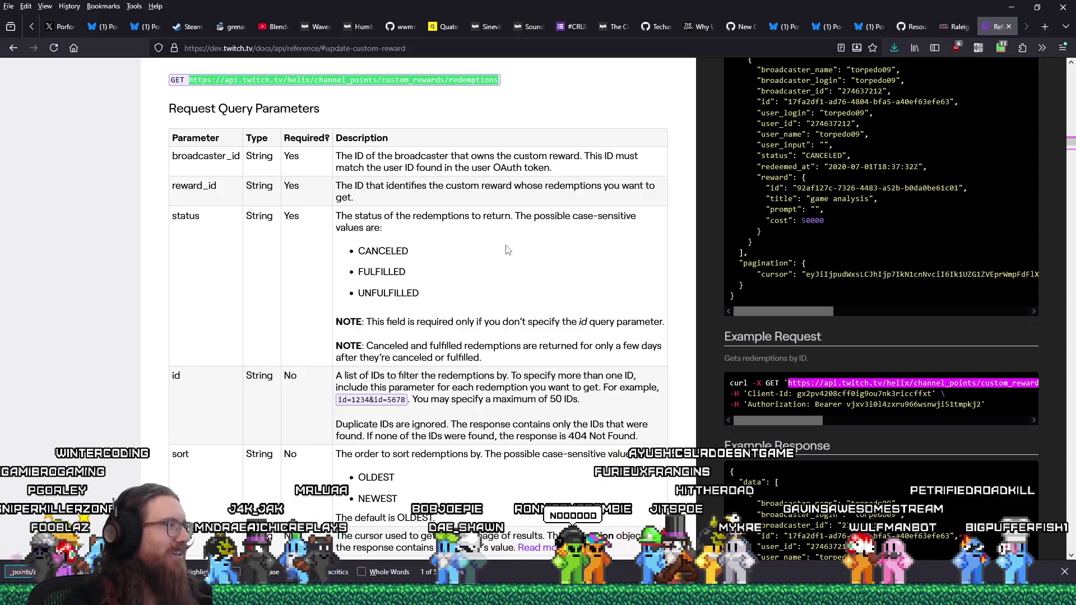
scroll(508, 250, down, 1)
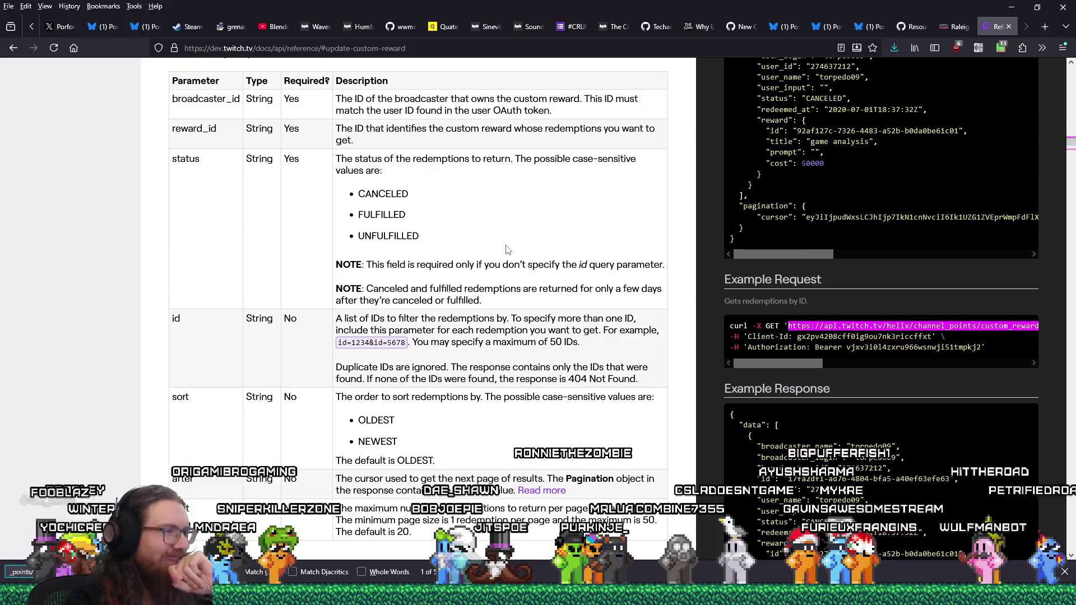
scroll(508, 250, down, 1)
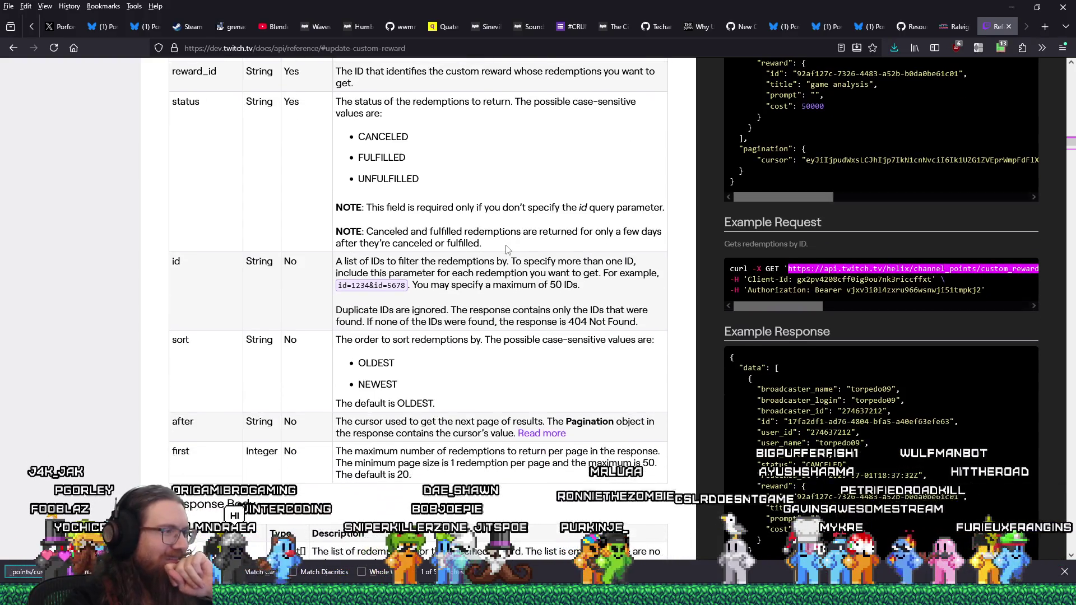
scroll(508, 250, down, 1)
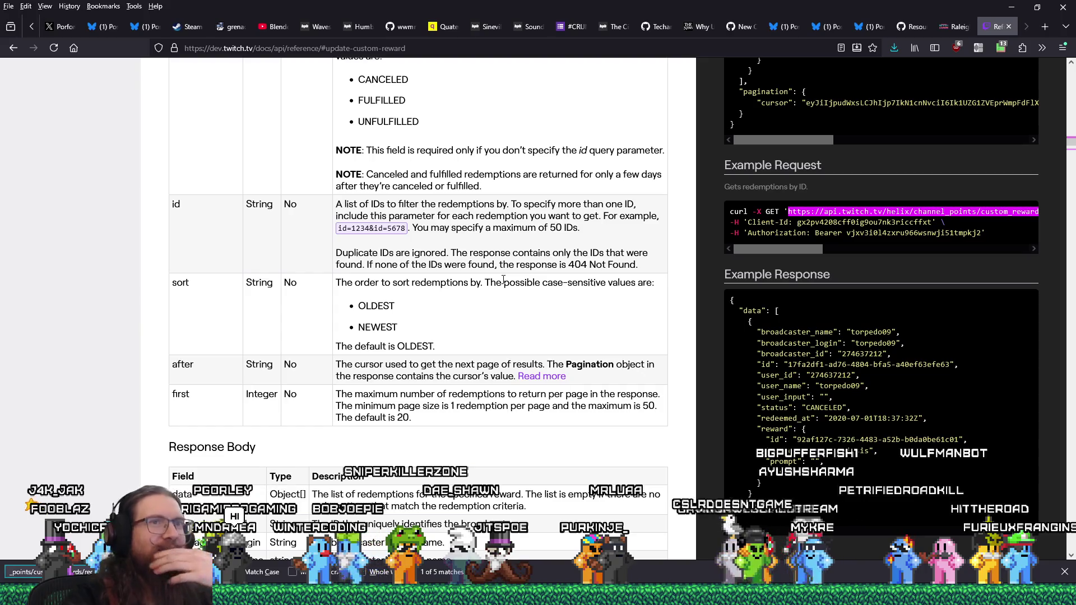
scroll(564, 224, up, 10)
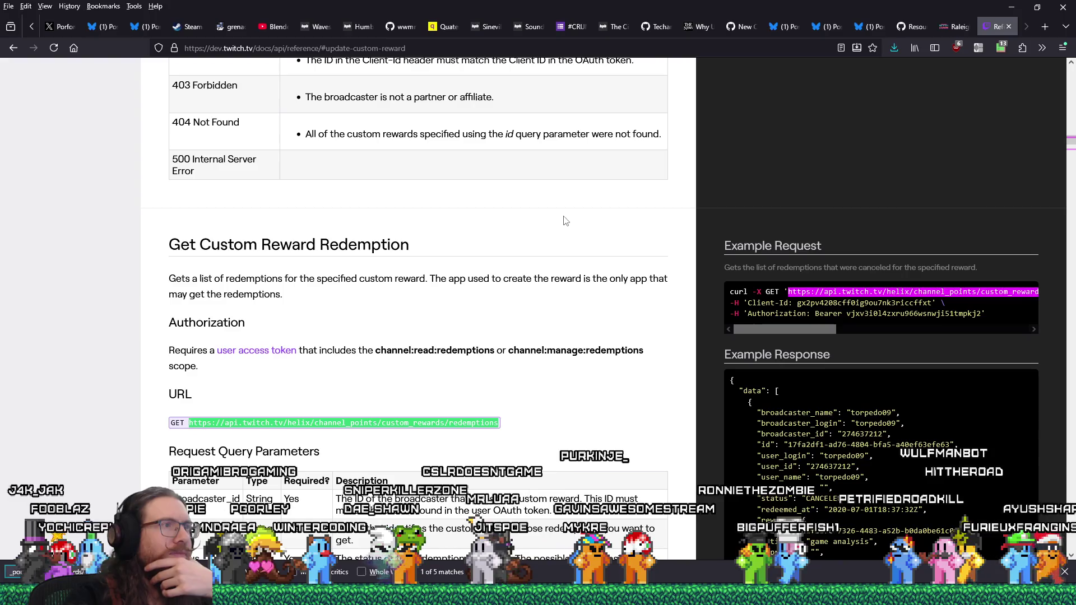
key(Return)
key(Return)
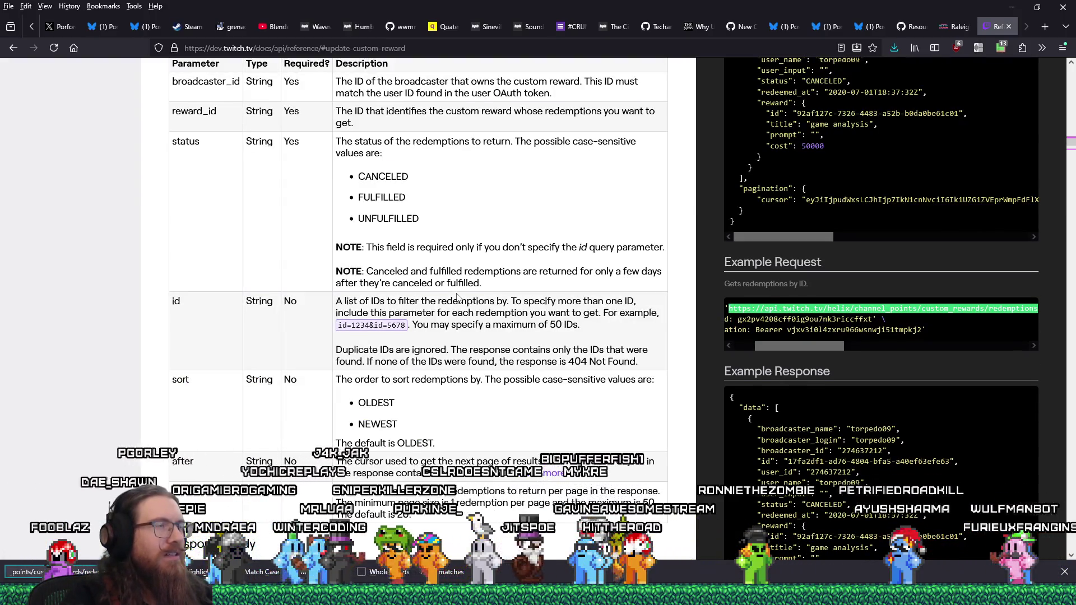
key(Return)
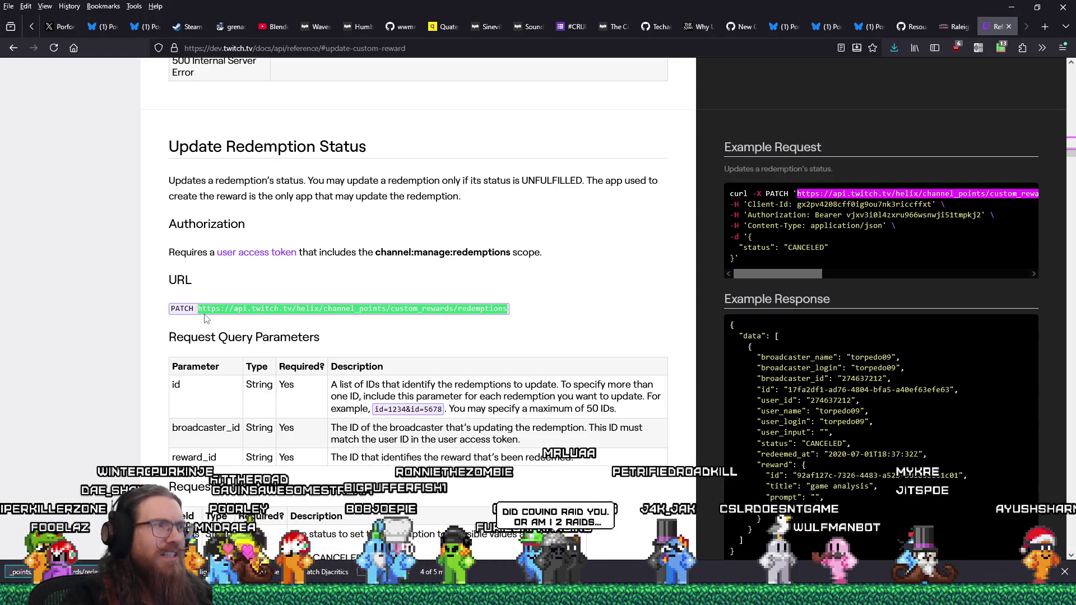
scroll(205, 317, down, 3)
scroll(205, 315, up, 1)
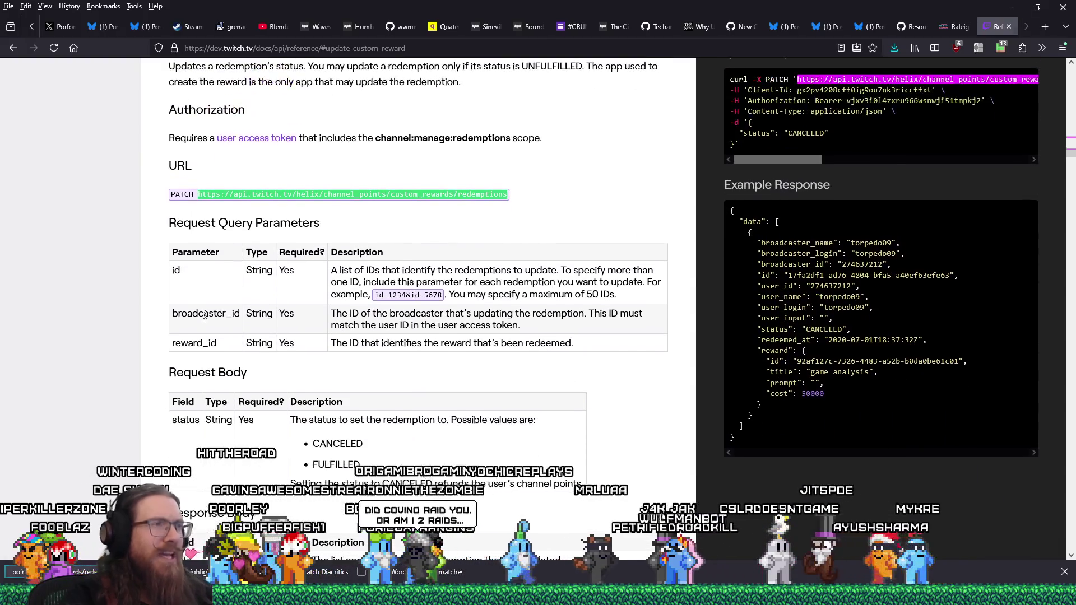
Step: Back in Gift.gd, select POST in line 425's HTTPClient.METHOD_POST retry request
key(alt+Tab)
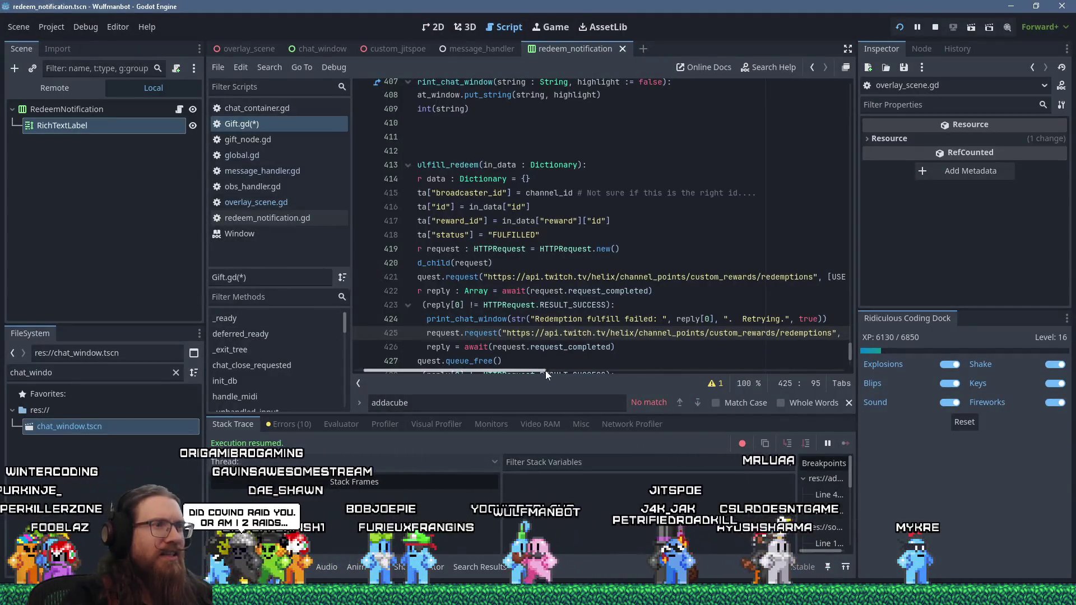
scroll(540, 367, right, 2)
drag(540, 368, 720, 379)
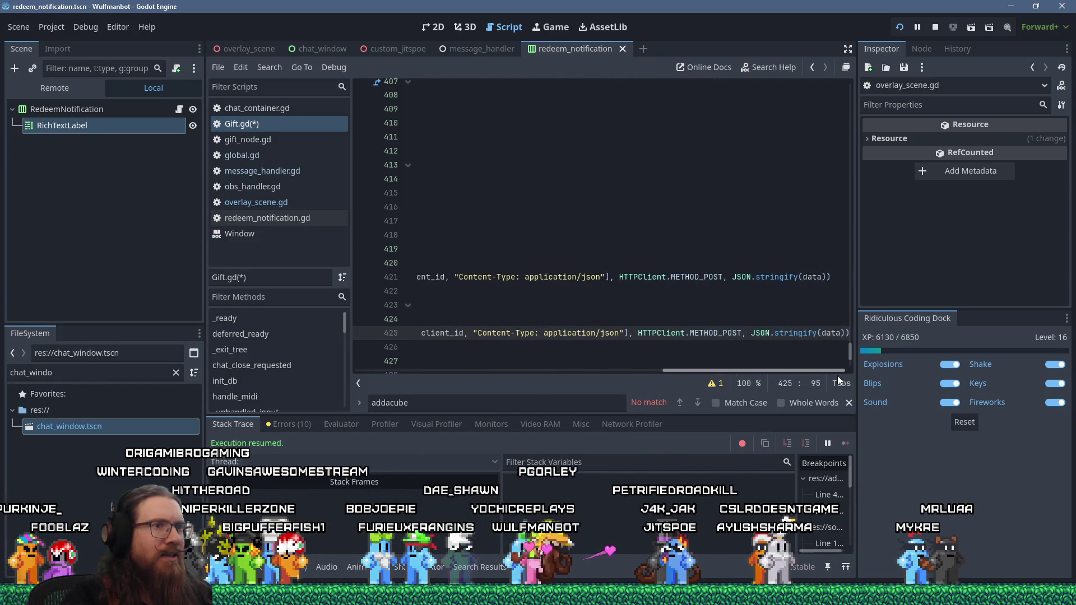
double_click(731, 333)
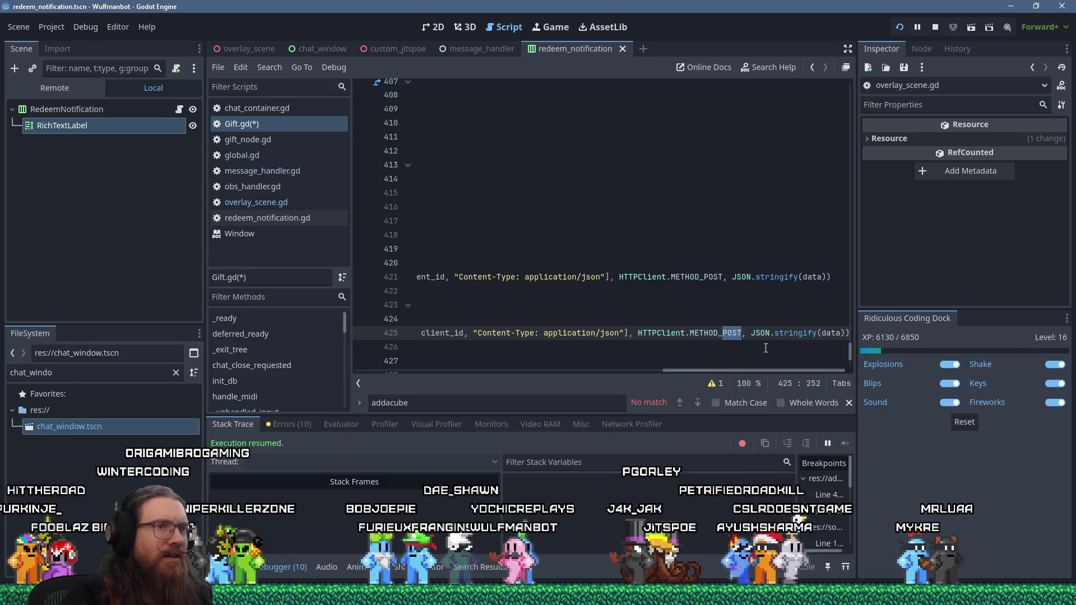
Step: Replace METHOD_POST with METHOD_PATCH on line 425, then paste METHOD_PATCH over line 421's METHOD_POST
text(PATCH)
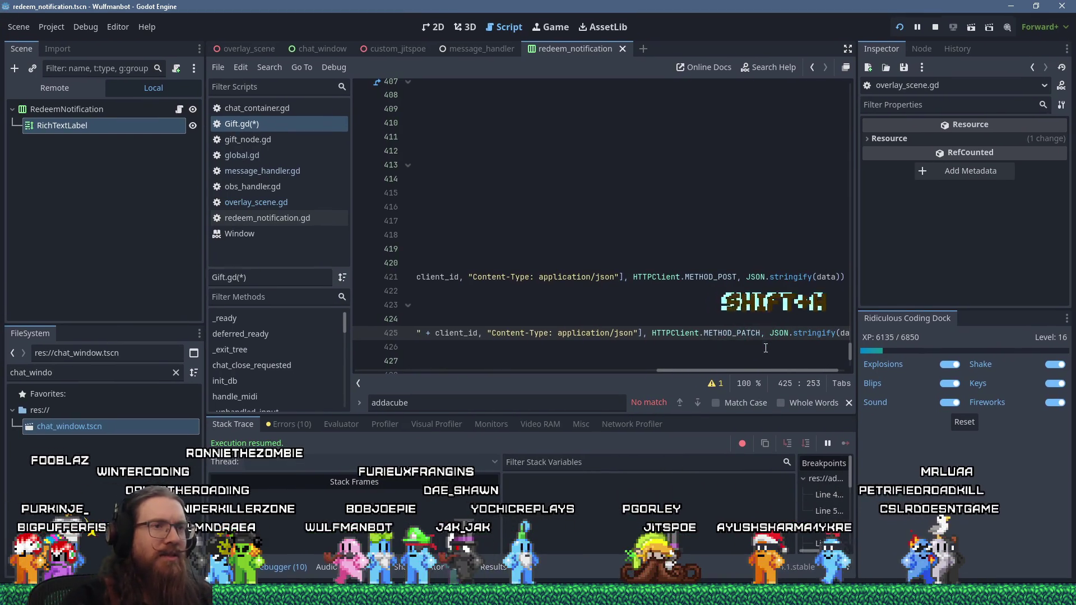
double_click(727, 333)
key(ctrl+c)
right_click(727, 332)
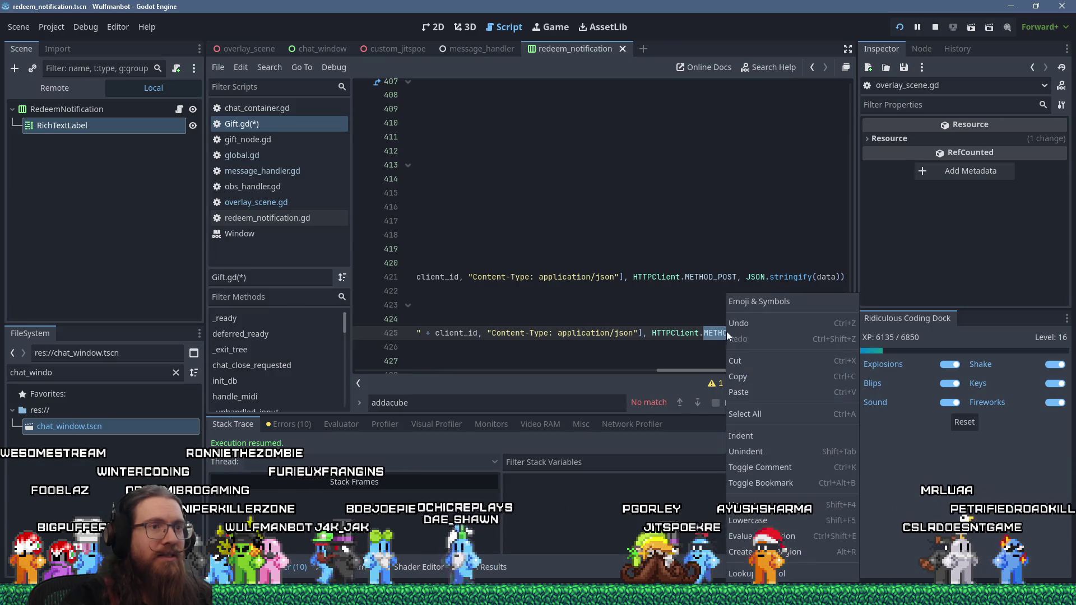
click(737, 377)
double_click(717, 276)
key(ctrl+v)
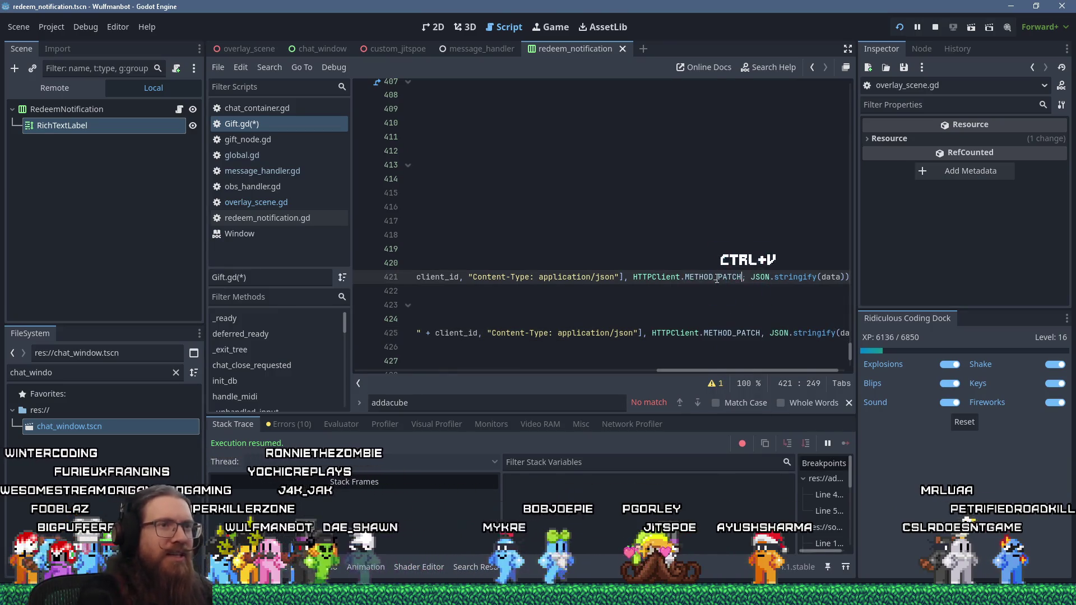
mouse_move(848, 535)
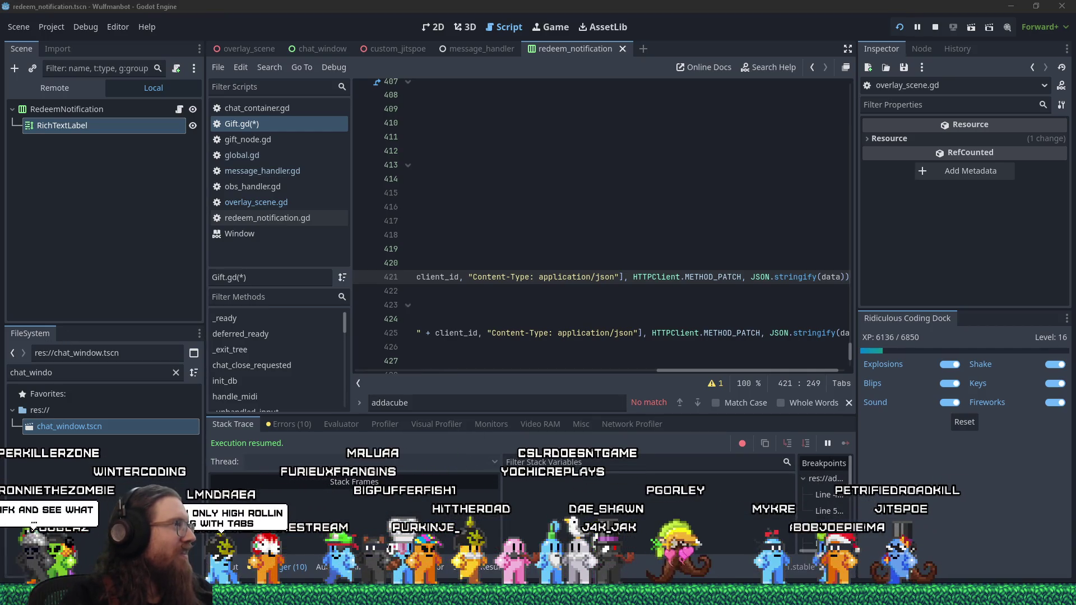
Step: Bring Firefox back and switch to the Bluesky tab showing the Castel Meur post
mouse_move(538, 595)
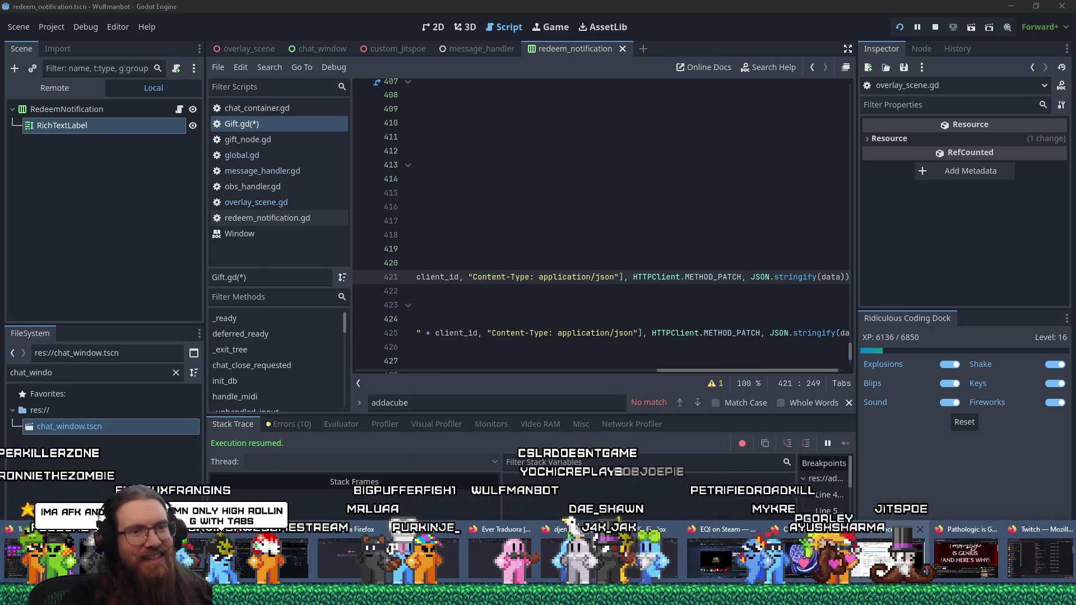
click(891, 555)
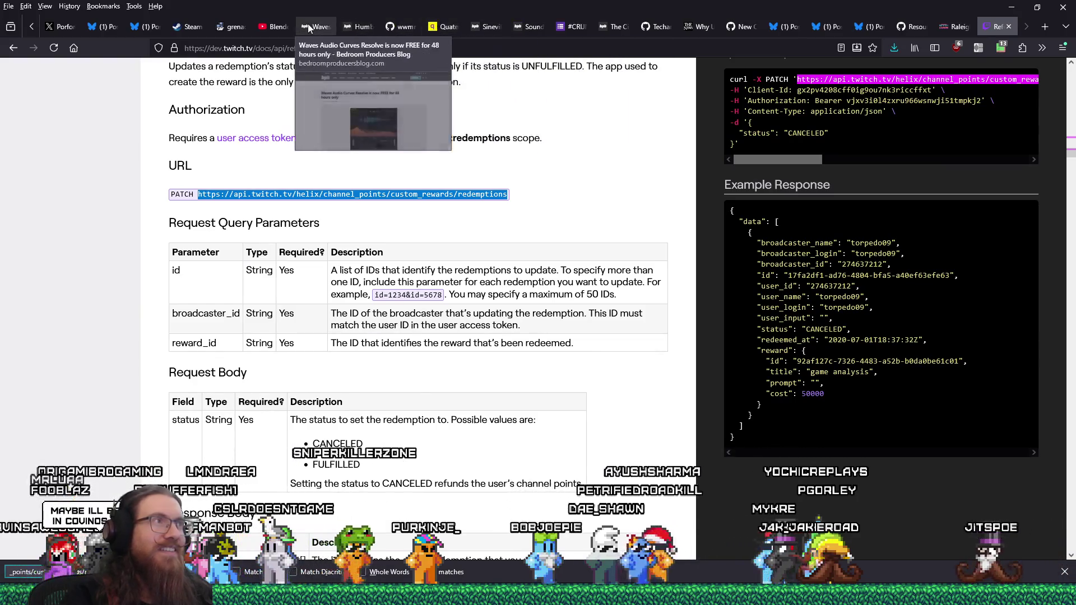
click(149, 28)
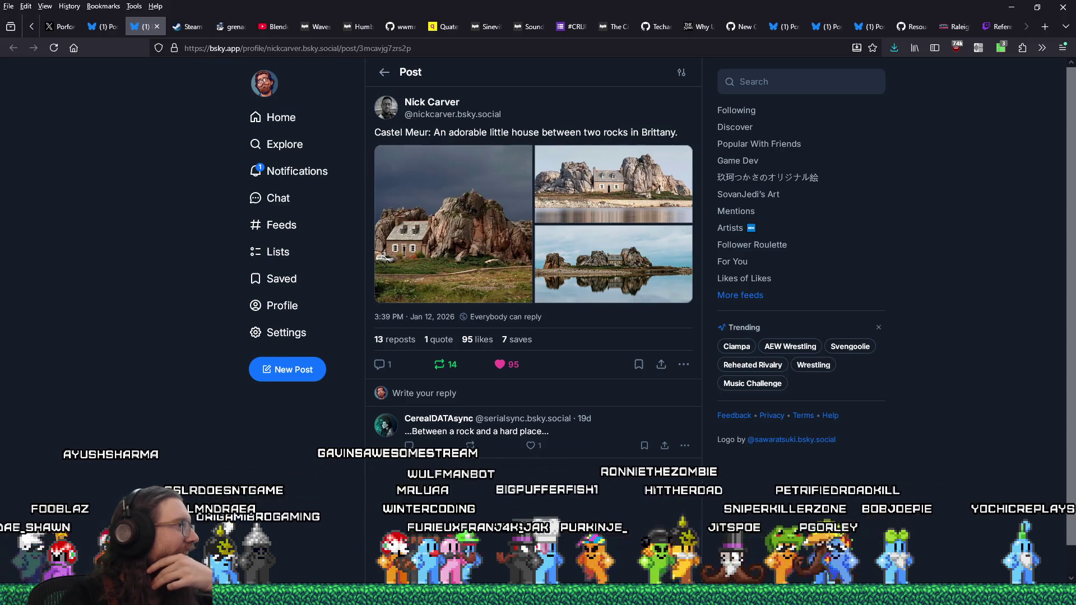
Step: View the Castel Meur photo full size and start Save Image As in the Paintball2 Textures folder
click(459, 242)
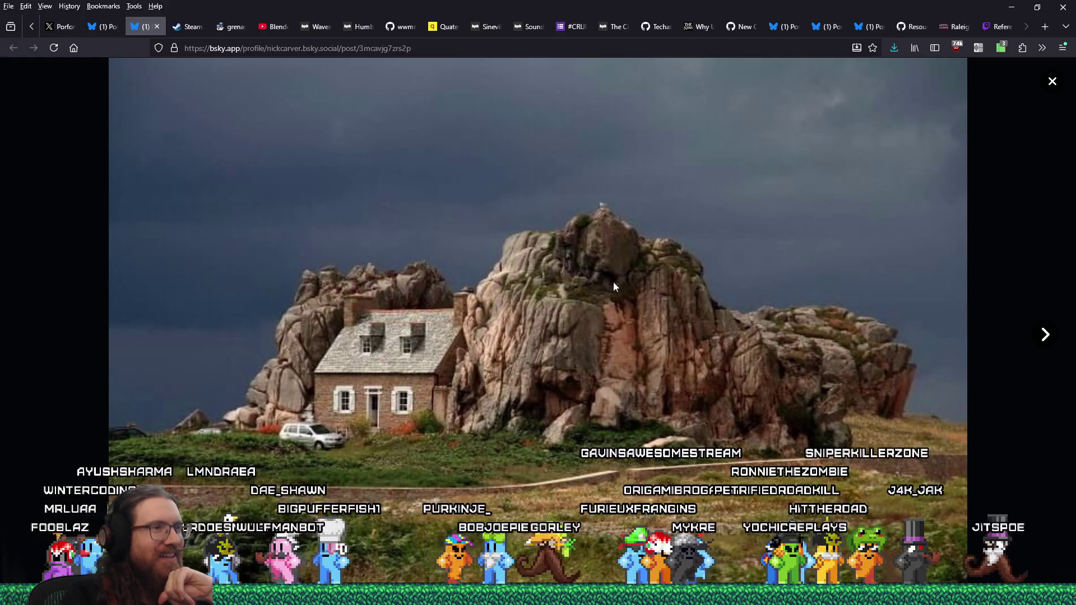
right_click(634, 271)
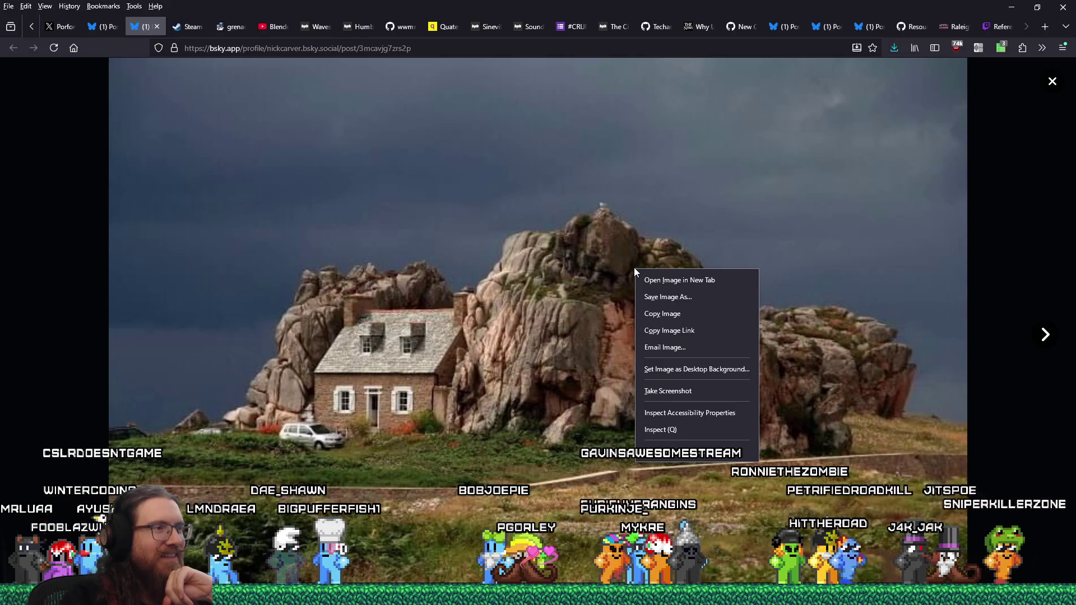
click(650, 297)
mouse_move(382, 8)
mouse_down()
mouse_move(634, 49)
mouse_move(910, 442)
mouse_move(916, 496)
mouse_move(862, 503)
mouse_up()
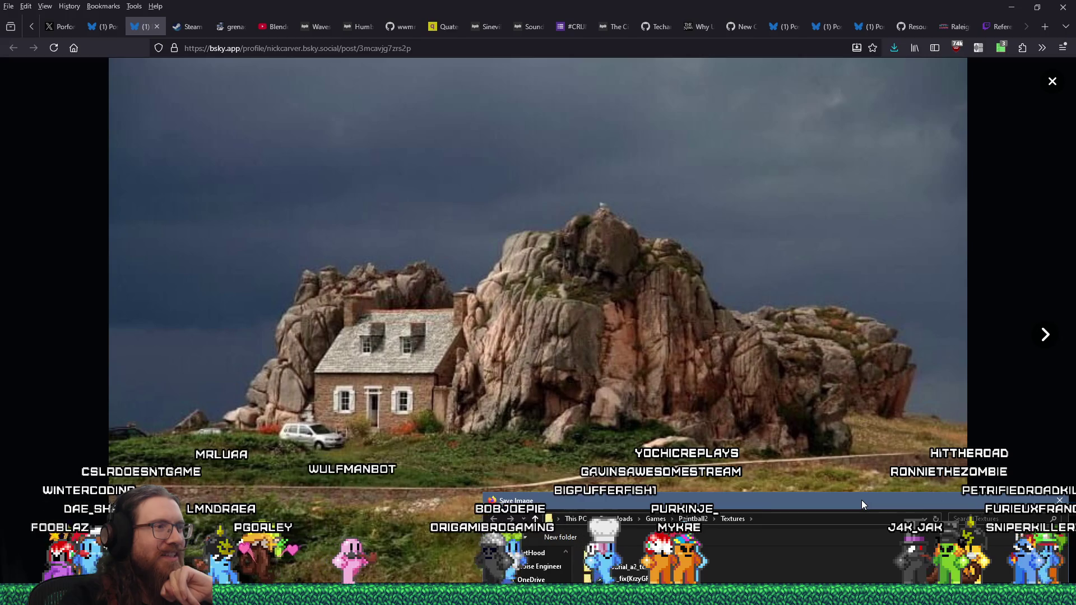
Step: Save the first house photo into the quakelike\levels\london folder, then advance to the next photo
mouse_move(862, 500)
mouse_down()
mouse_move(889, 221)
mouse_move(860, 412)
mouse_move(864, 87)
mouse_up()
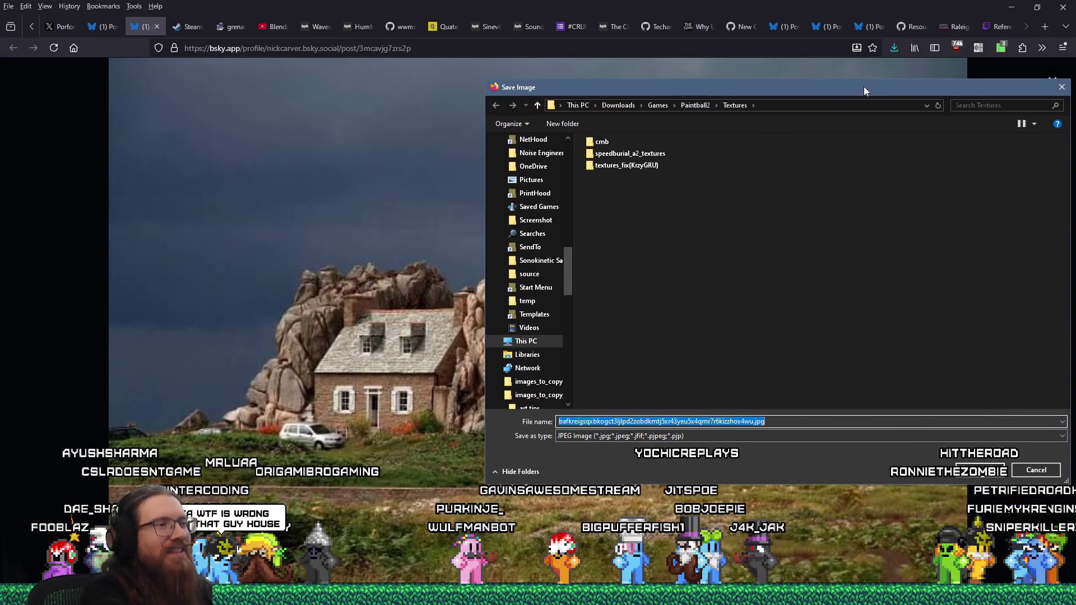
text(e:\projects\koo)
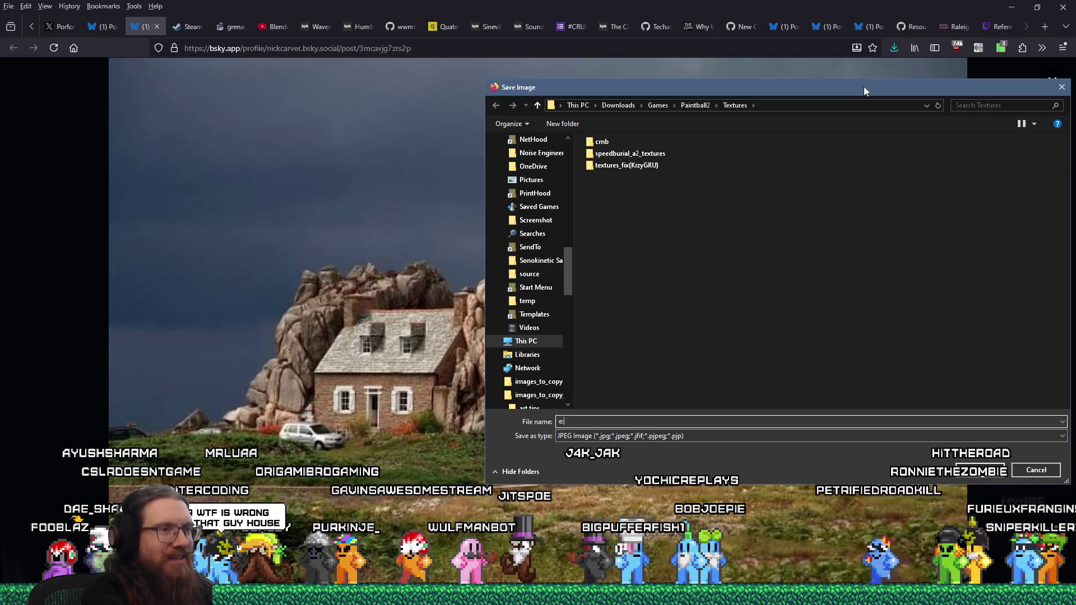
key(BackSpace)
key(BackSpace)
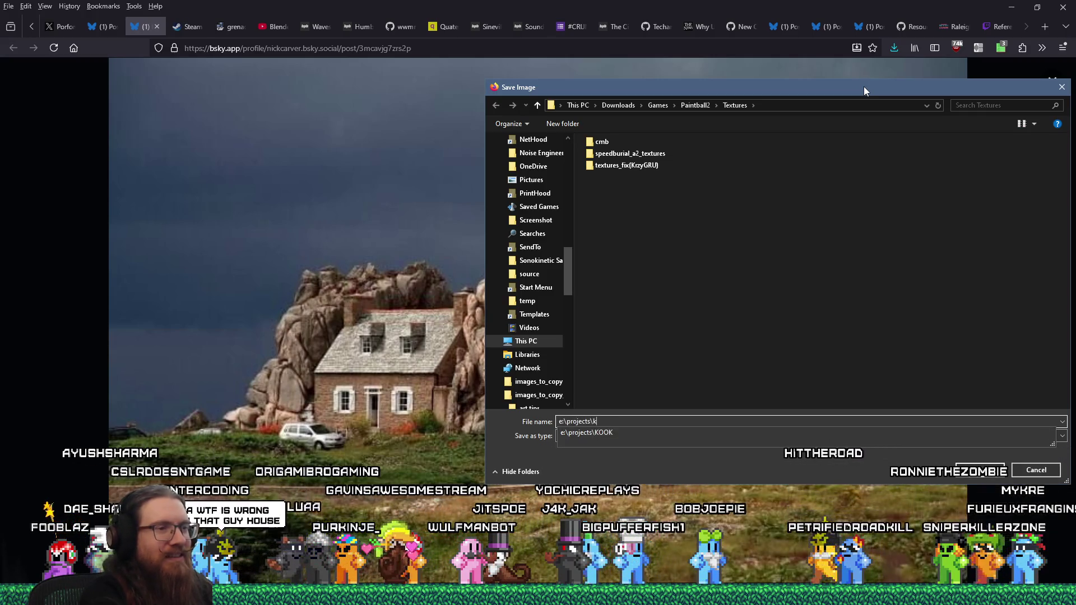
text(e:\images\i)
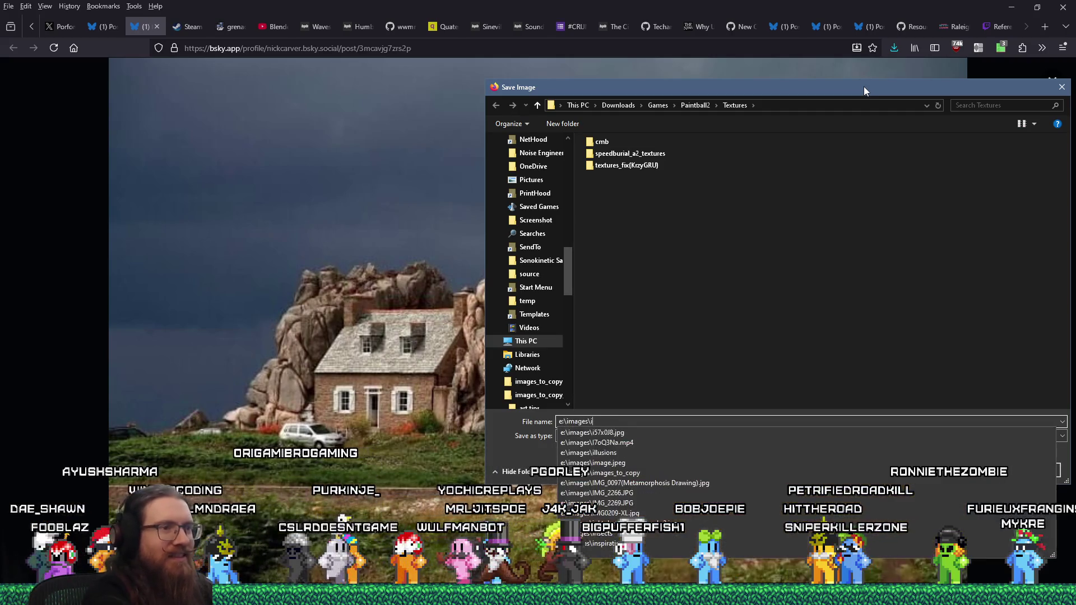
text(nspiration\quak)
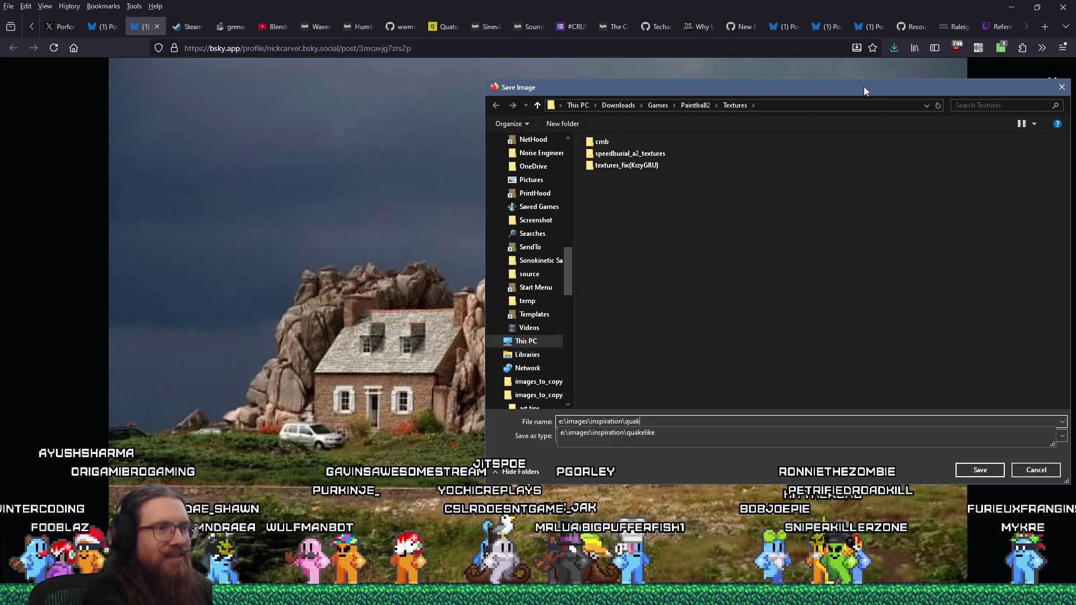
text(elike\kook)
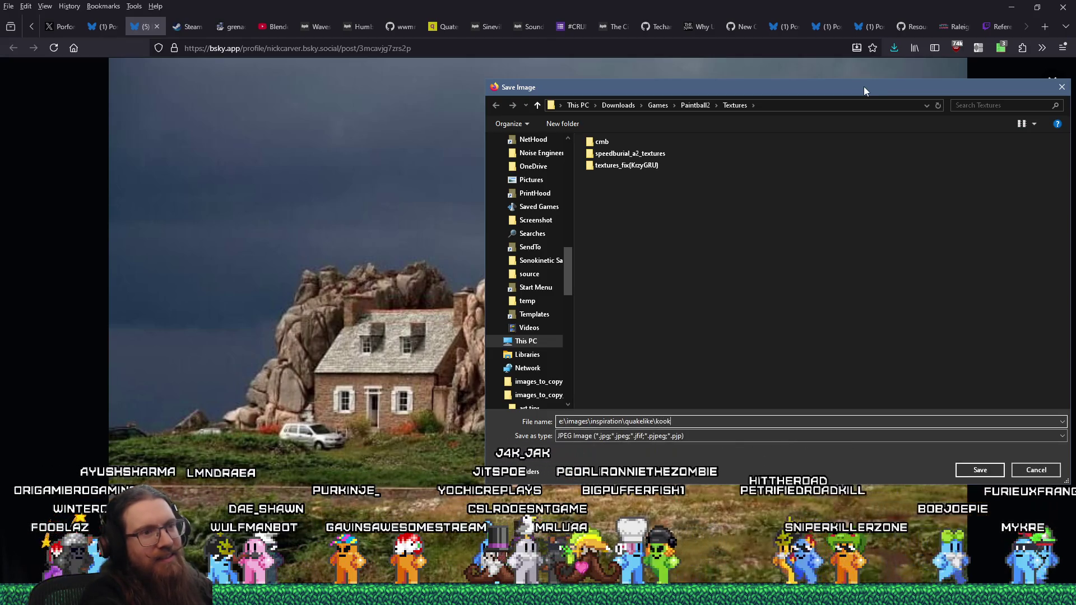
key(BackSpace)
key(BackSpace)
key(BackSpace)
key(BackSpace)
text(elve)
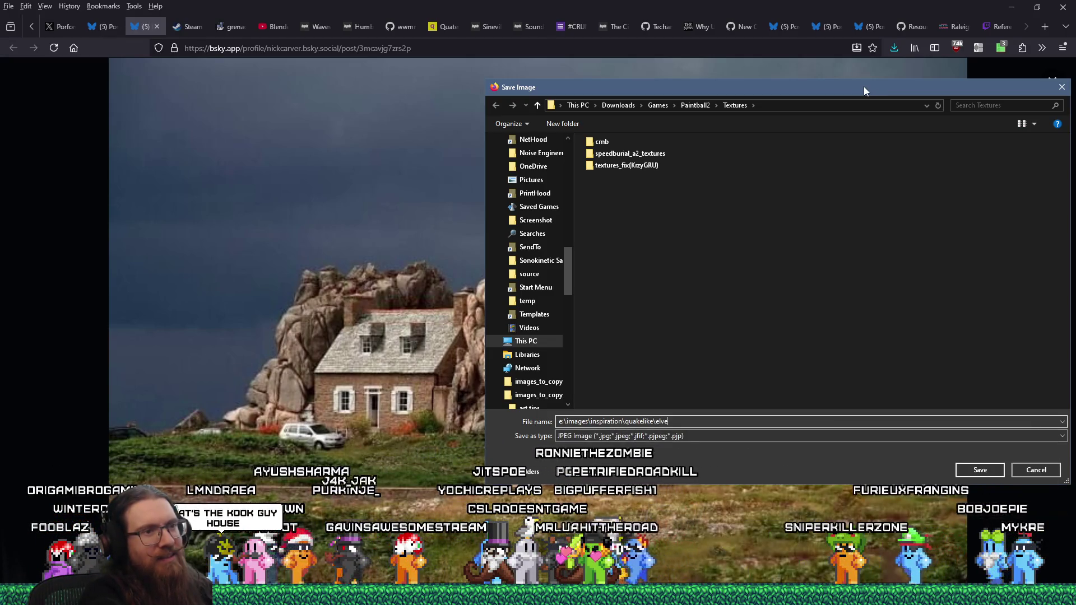
key(BackSpace)
key(BackSpace)
key(BackSpace)
text(like)
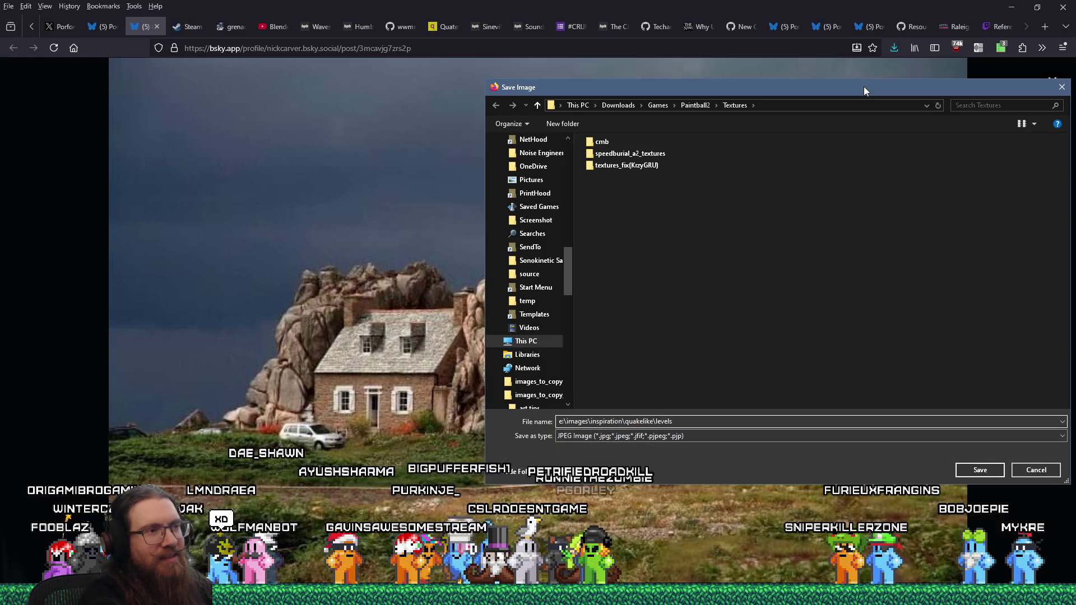
text(\)
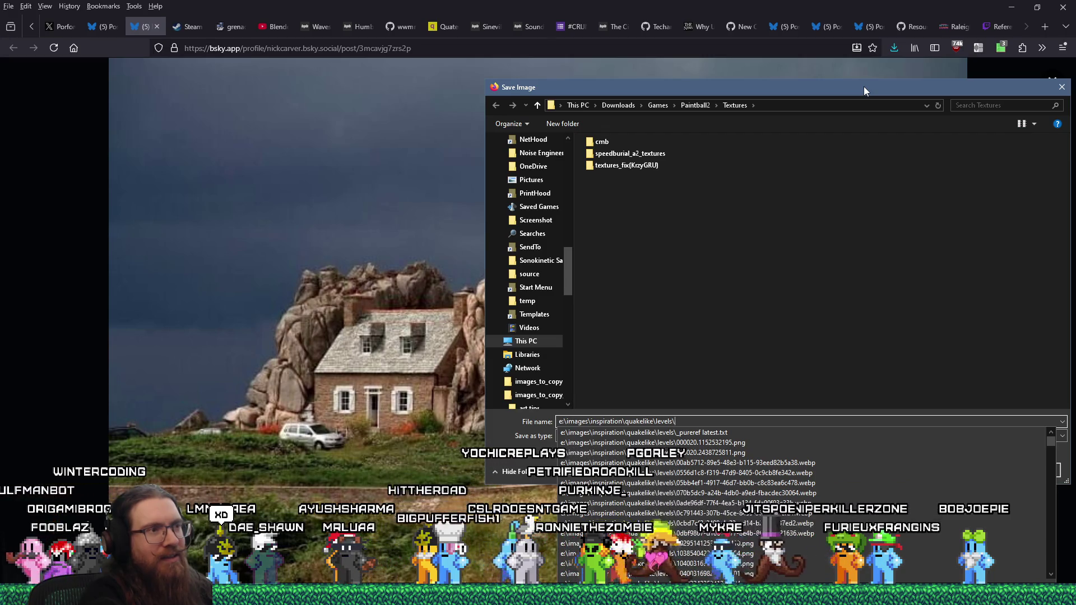
key(Return)
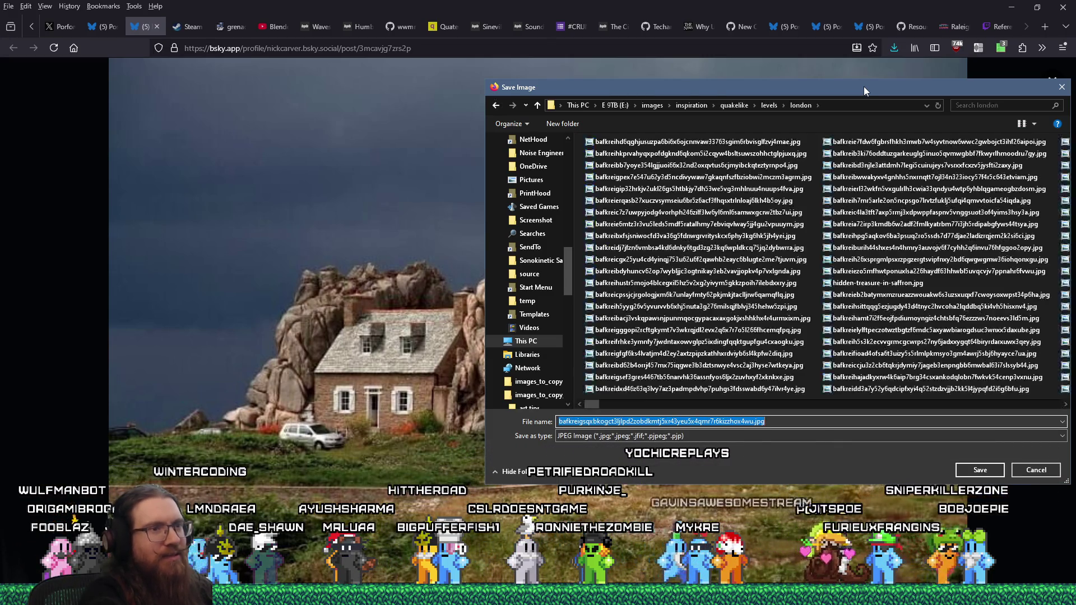
key(Return)
click(1045, 335)
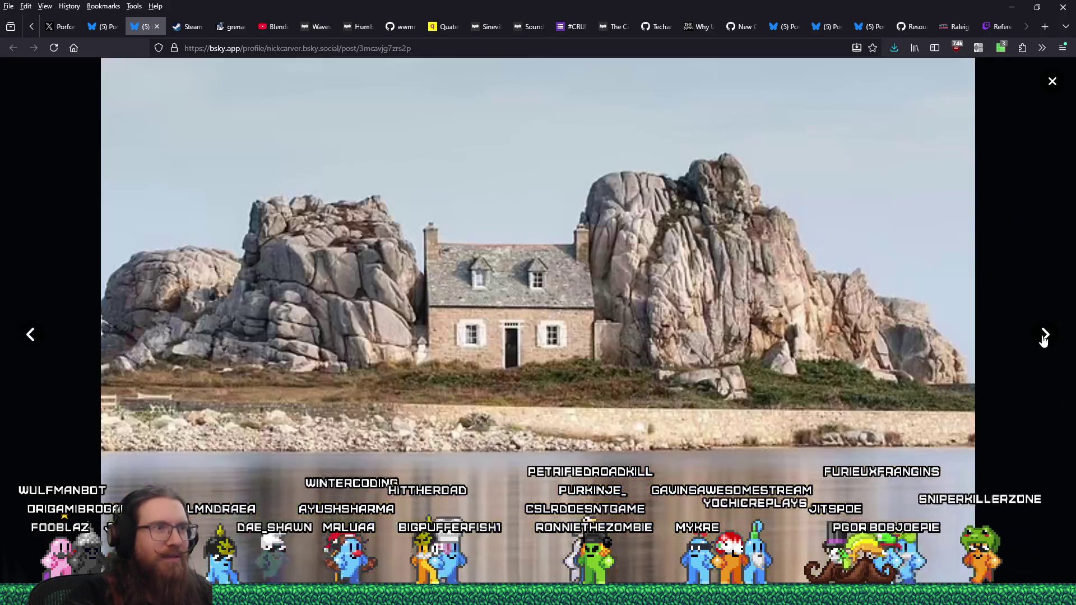
Step: Save the second photo of the seaside house between rocks, then close the Bluesky post
right_click(727, 287)
click(748, 312)
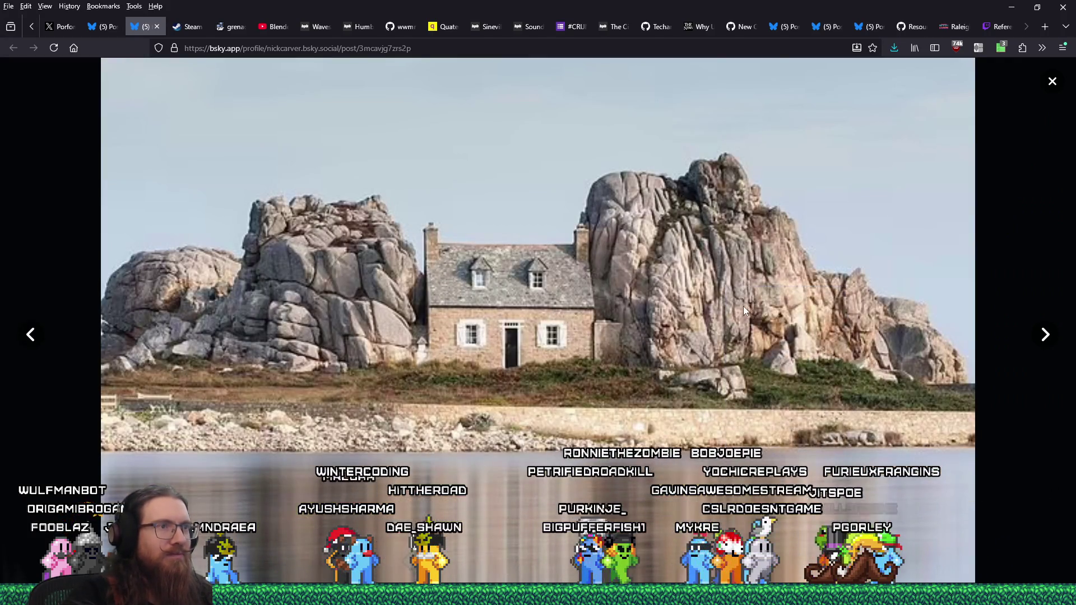
key(Return)
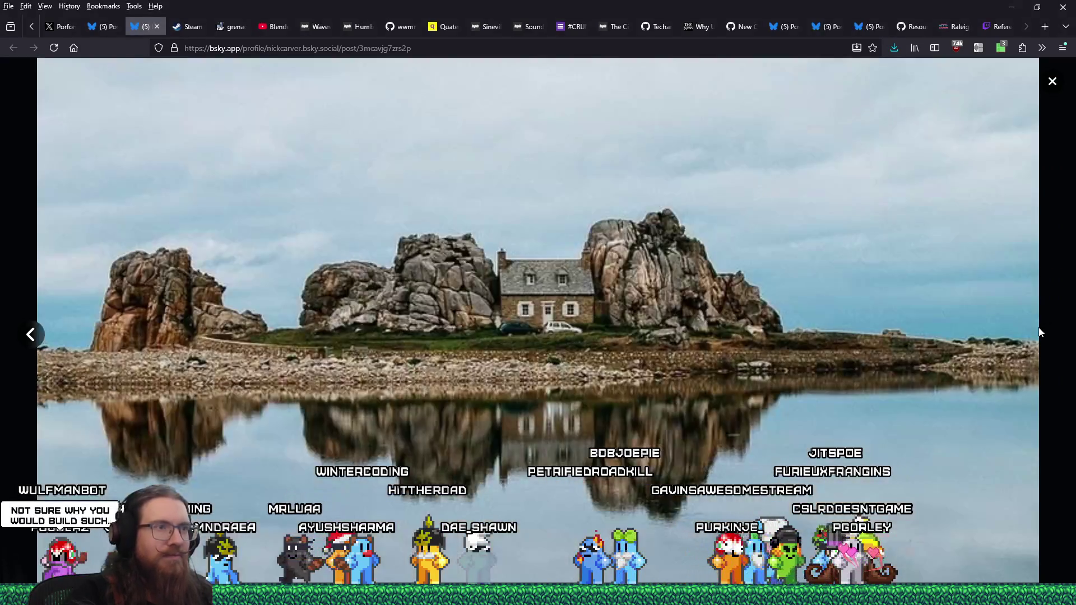
right_click(615, 271)
click(639, 288)
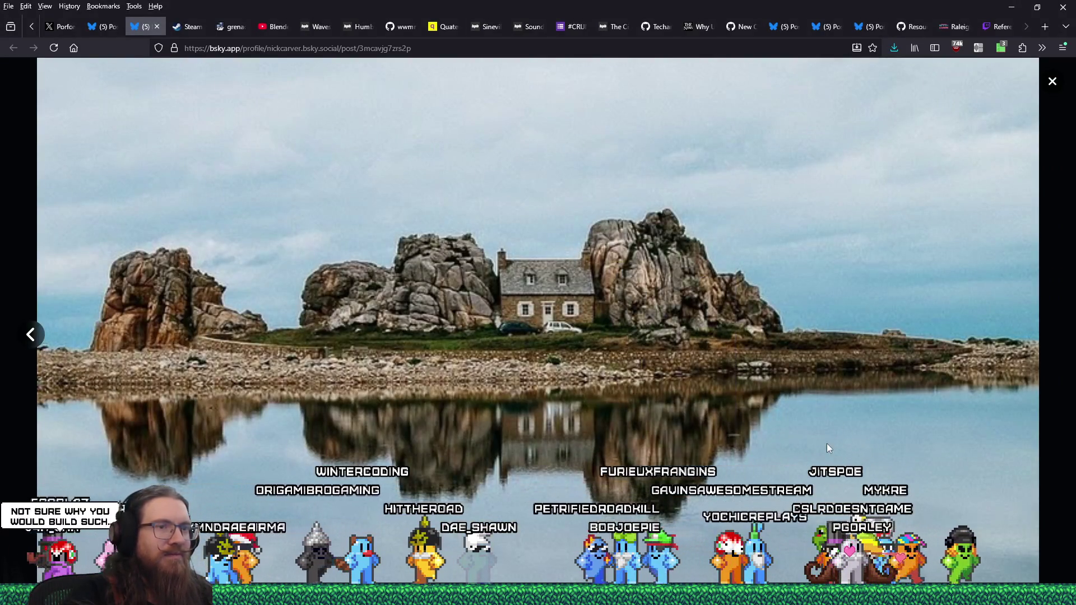
click(977, 468)
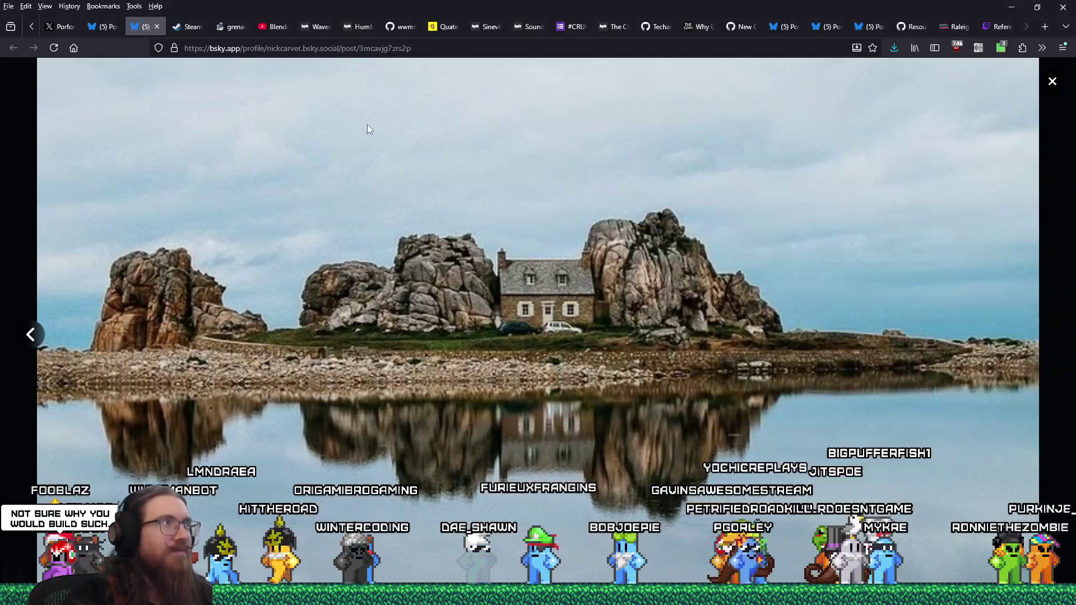
click(157, 26)
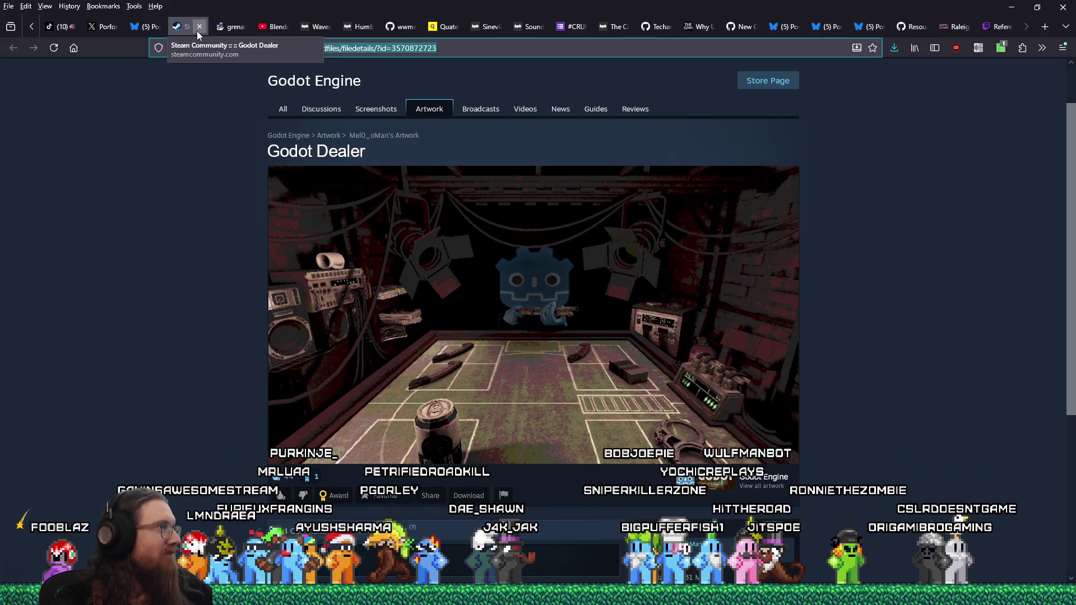
Step: Close the Godot Dealer page, dismiss the bot's close-tab alert, check Godot, then return to Firefox
click(197, 32)
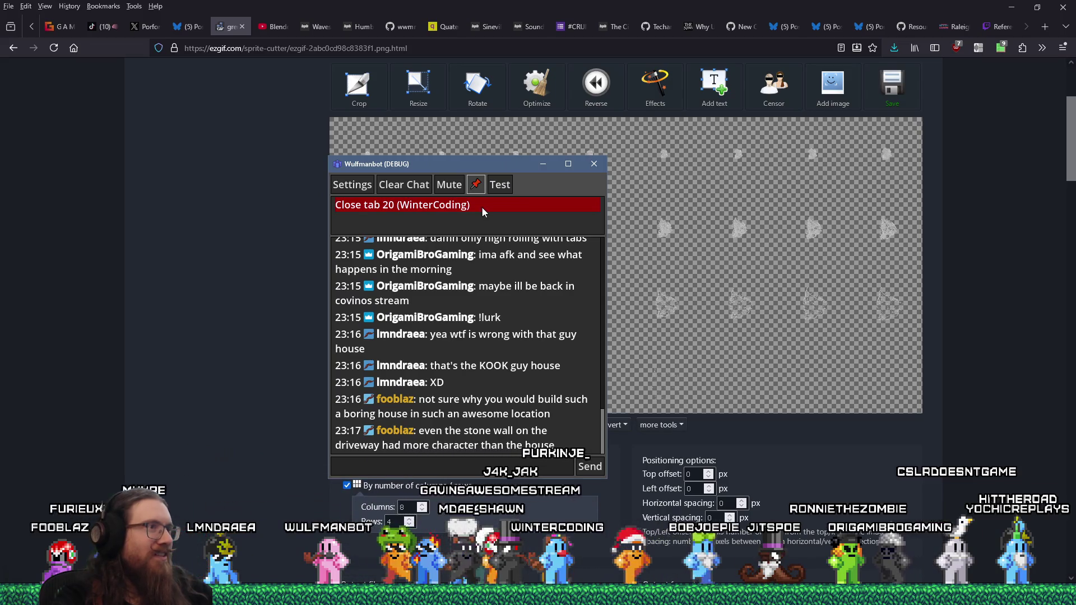
click(482, 206)
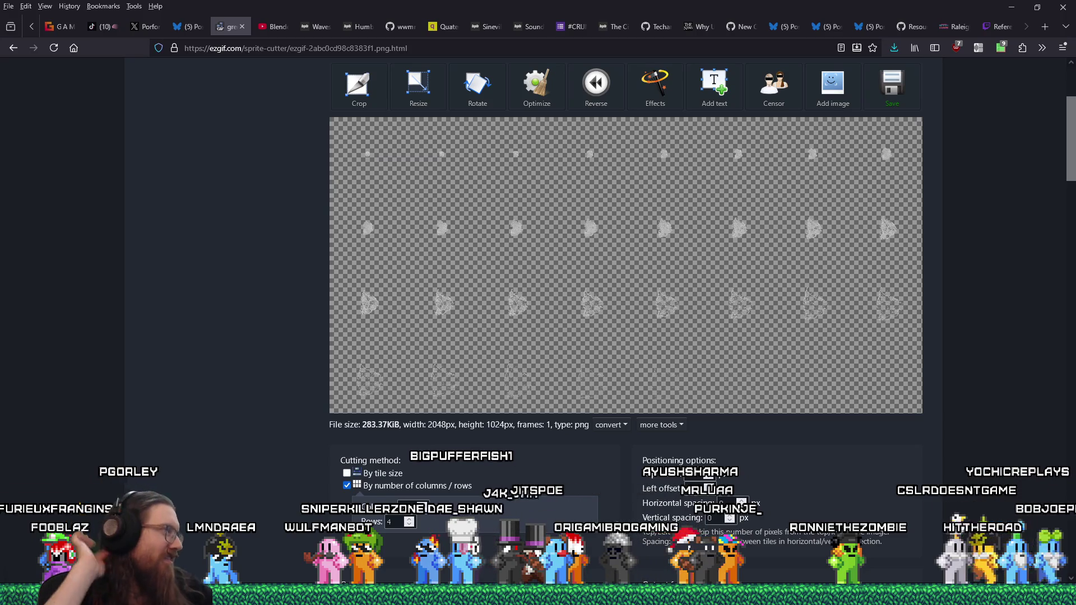
key(alt+Tab)
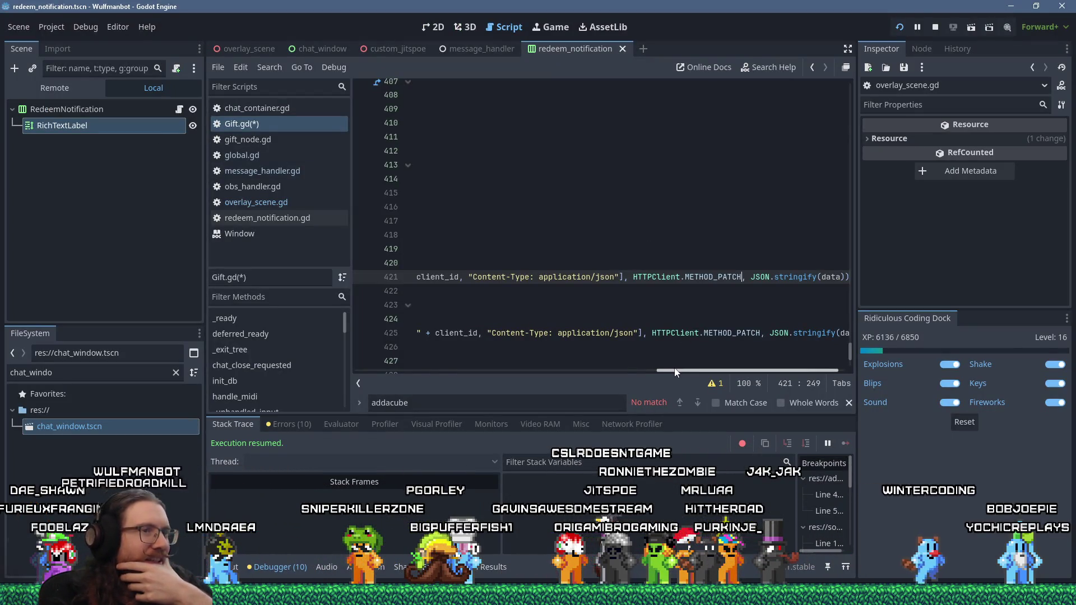
mouse_move(1059, 561)
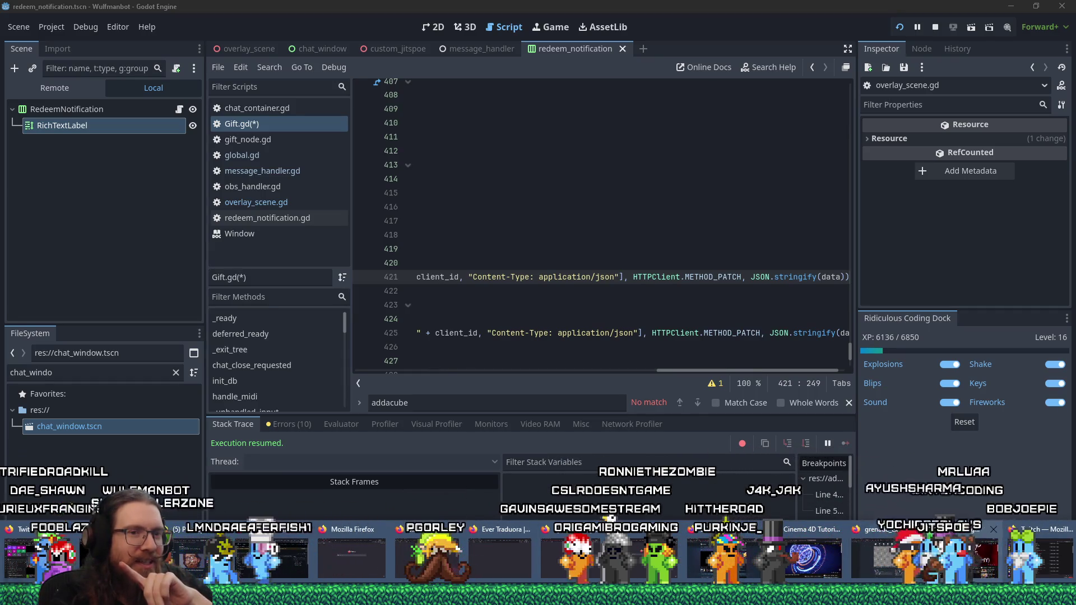
click(921, 559)
Step: Search the web for 'post vs patch' and open the Stack Overflow PUT/POST/PATCH question
click(1038, 26)
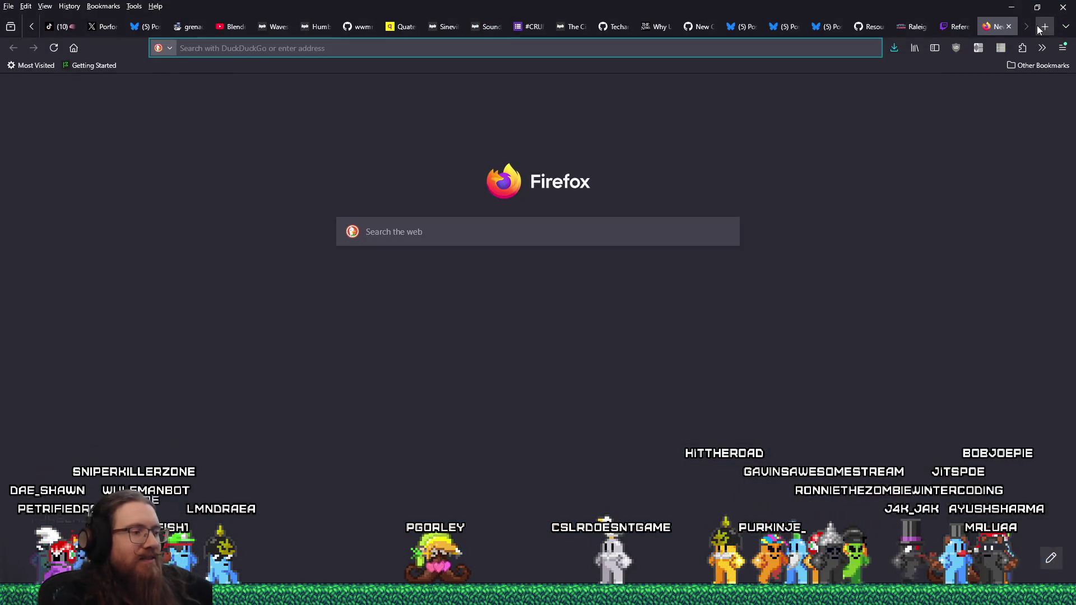
text(post vs patch)
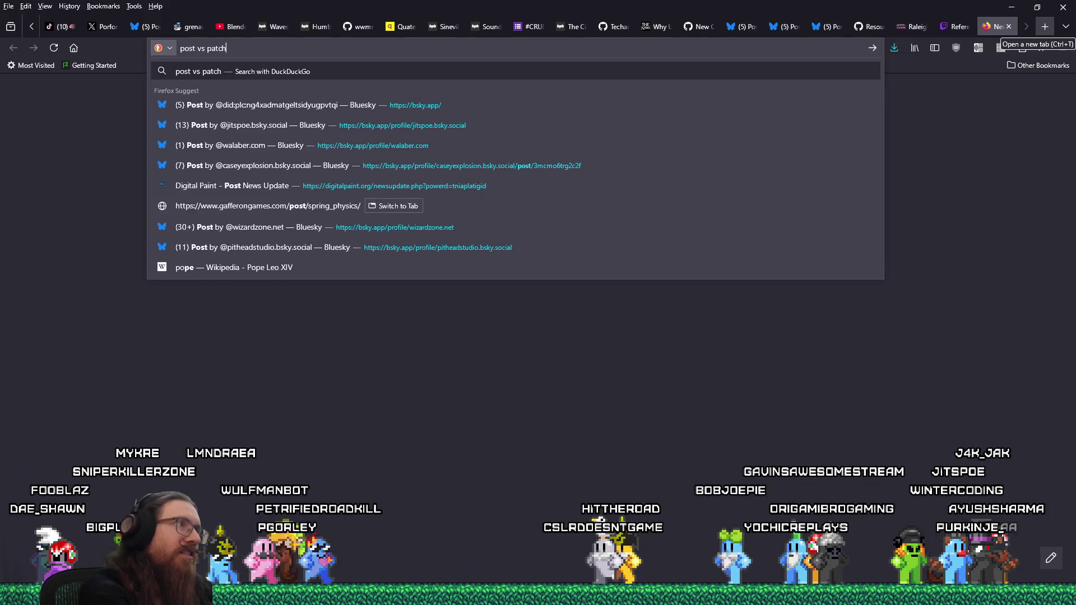
key(Return)
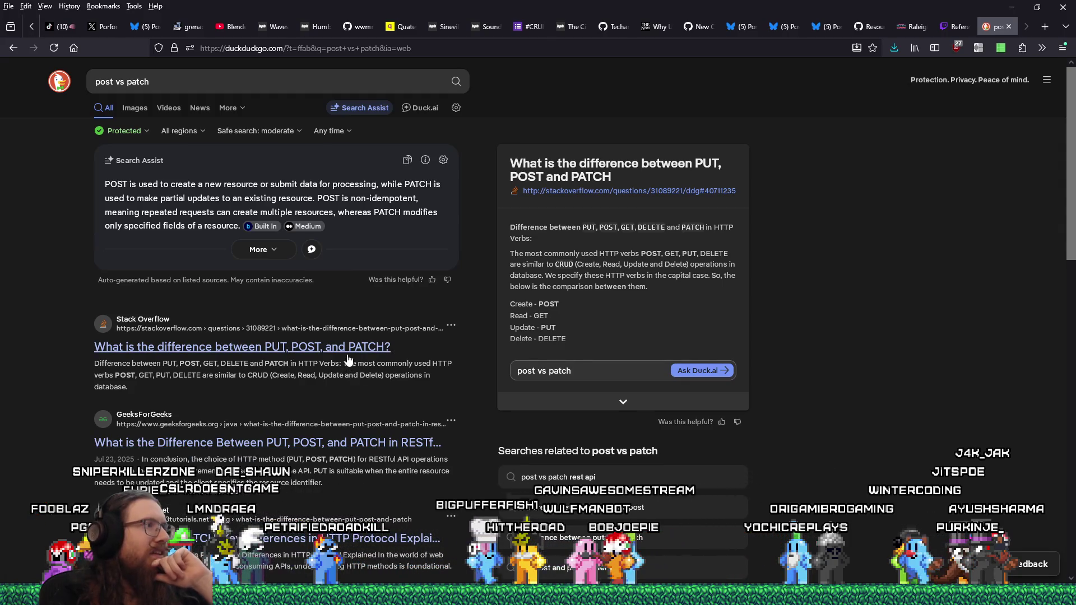
click(348, 357)
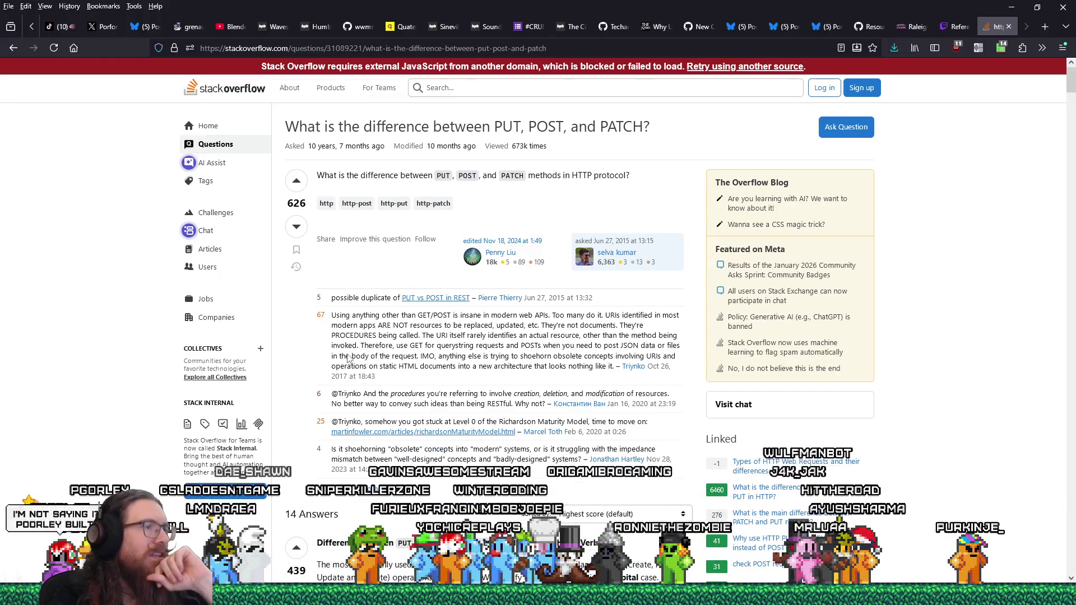
Step: Highlight the answer's sentence defining PATCH and read down to the PUT/PATCH example
scroll(348, 358, down, 2)
scroll(348, 358, down, 2)
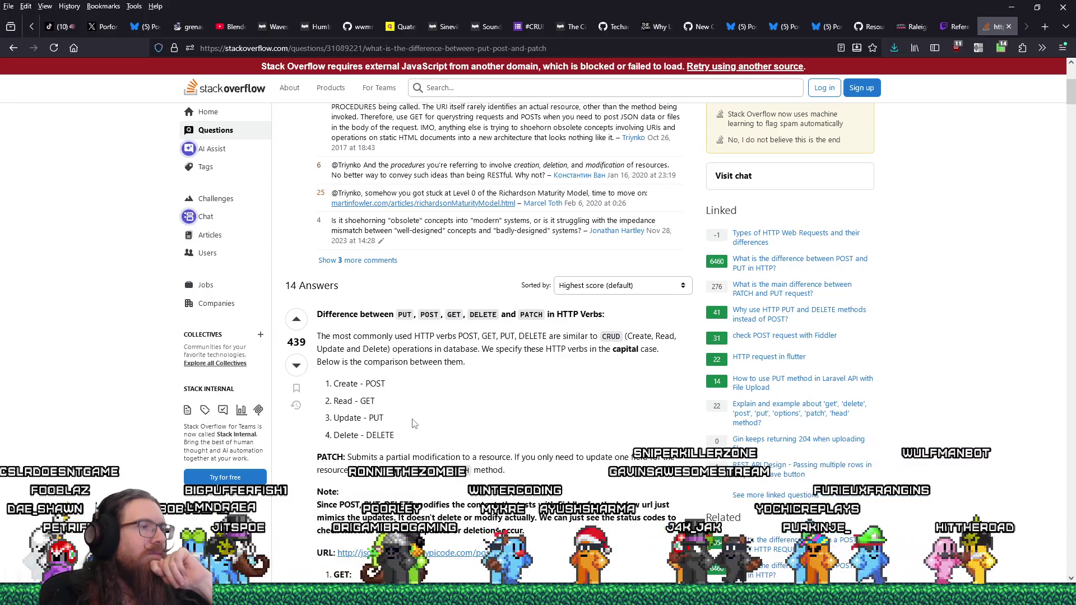
mouse_move(361, 458)
mouse_down()
mouse_move(522, 457)
mouse_move(520, 474)
mouse_up()
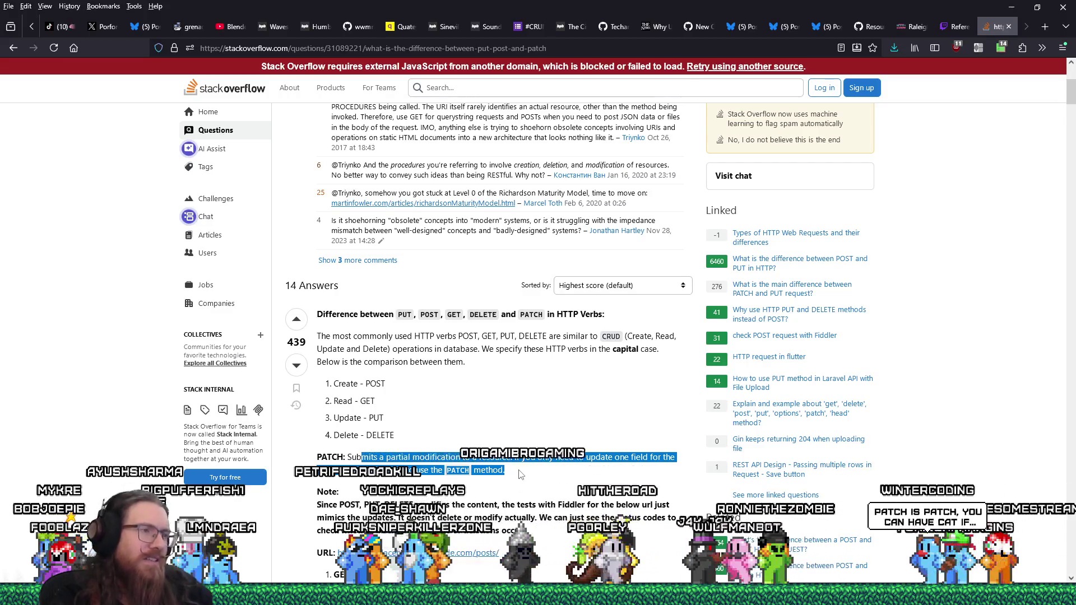
scroll(520, 475, down, 4)
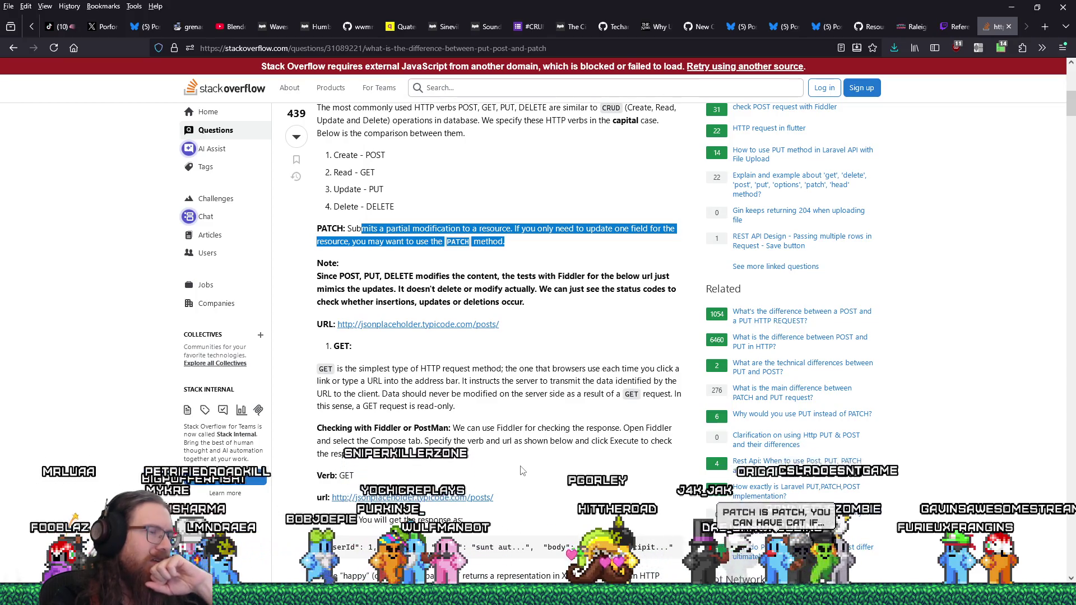
scroll(520, 471, down, 2)
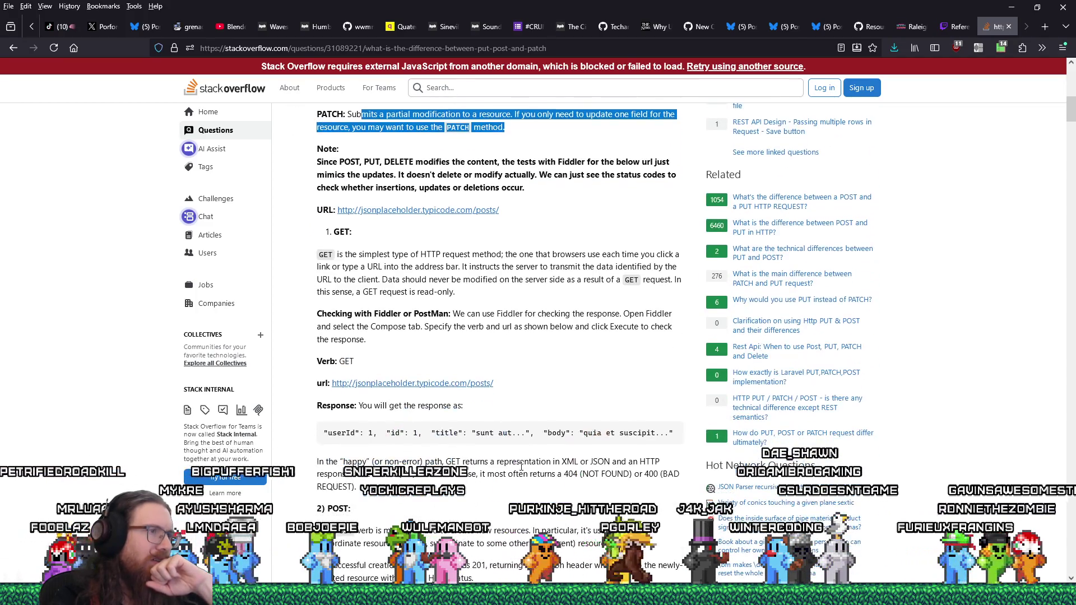
scroll(520, 470, down, 2)
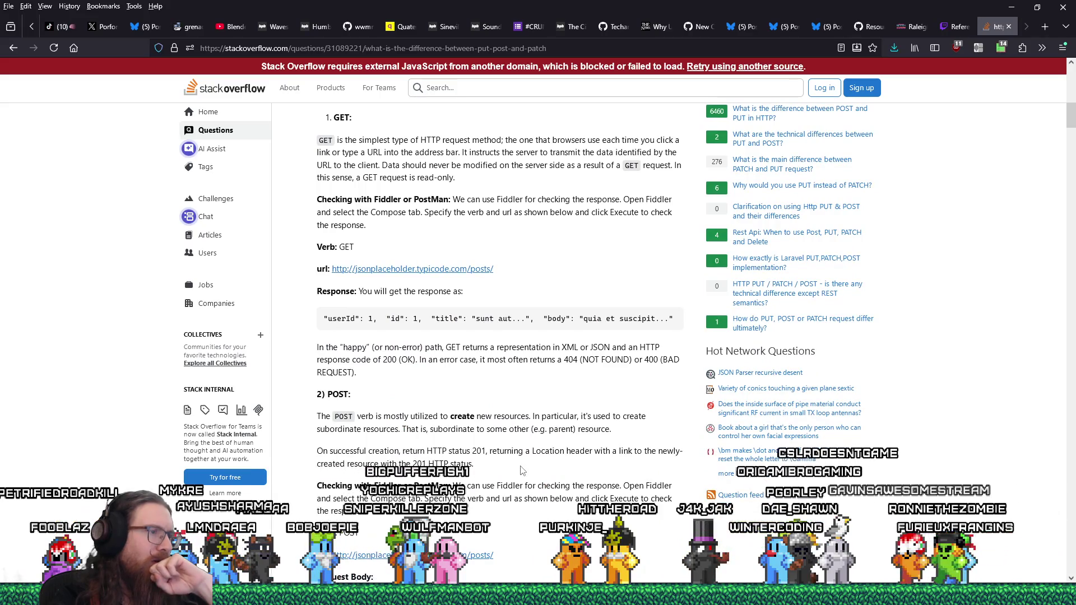
scroll(522, 471, down, 4)
scroll(521, 471, down, 10)
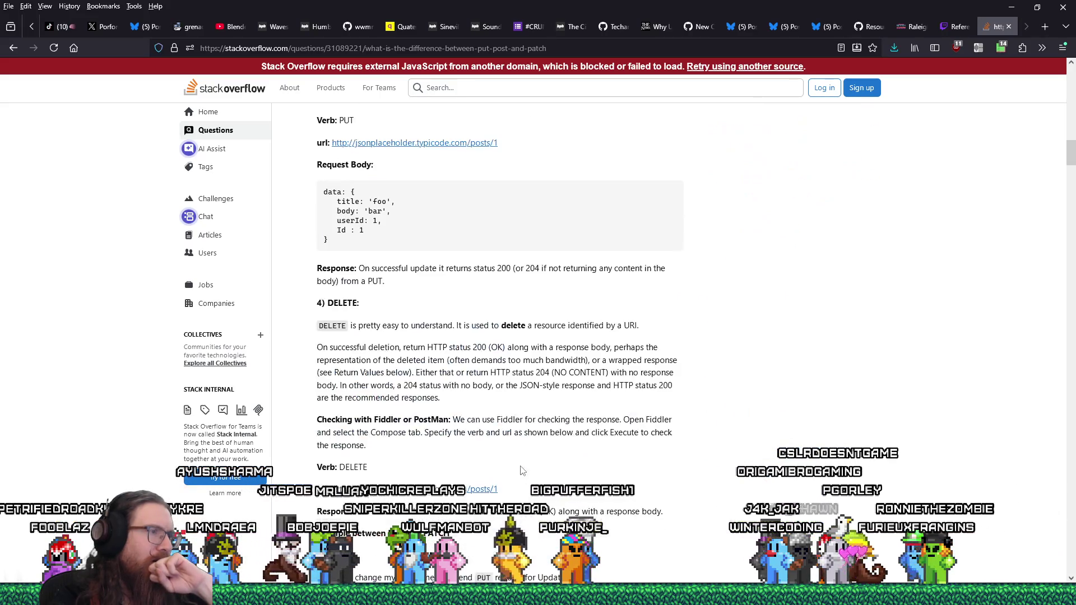
scroll(521, 468, down, 3)
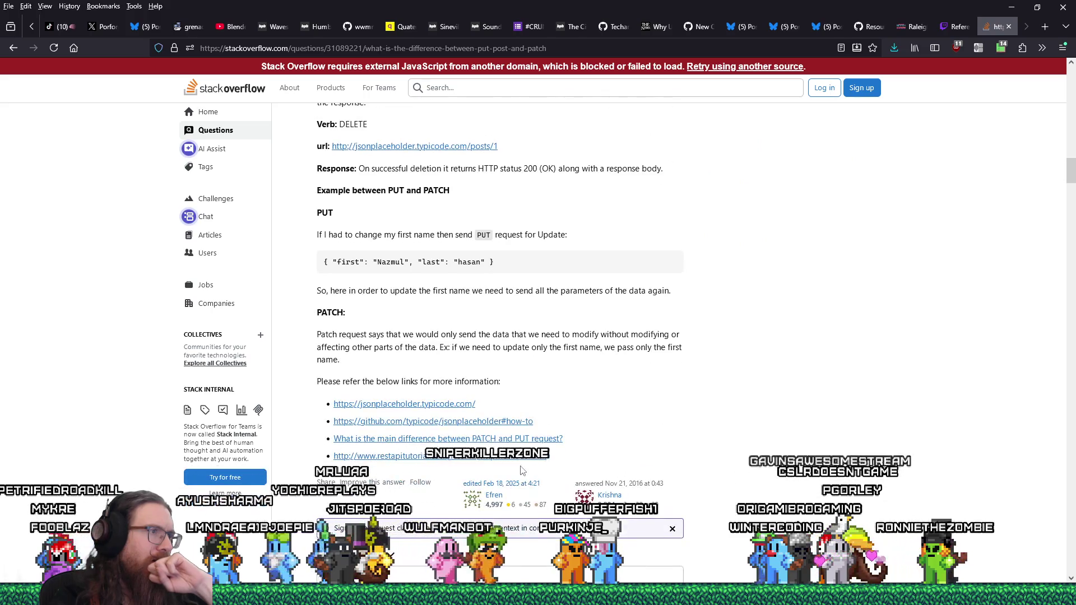